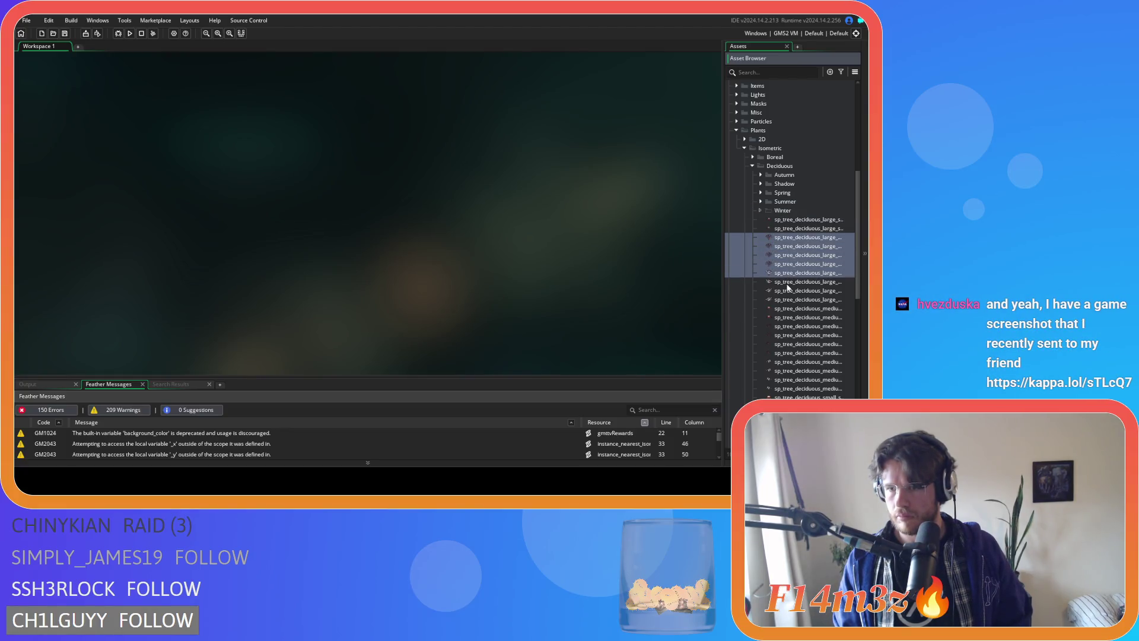
- Move the selected winter tree sprites, including the medium ones, into the Winter folder
scroll(799, 311, "down", 3)
left_click_drag(788, 237, 785, 391)
scroll(807, 296, "up", 3)
mouse_move(808, 291)
left_mouse_down()
mouse_move(818, 320)
mouse_move(781, 250)
left_mouse_up()
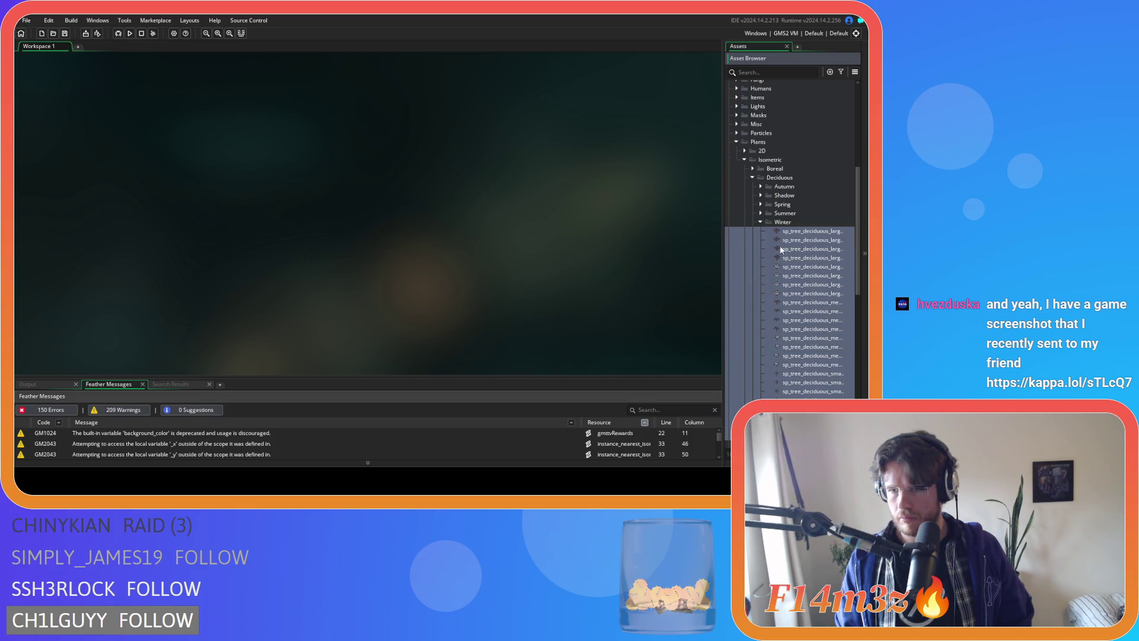
left_click(760, 222)
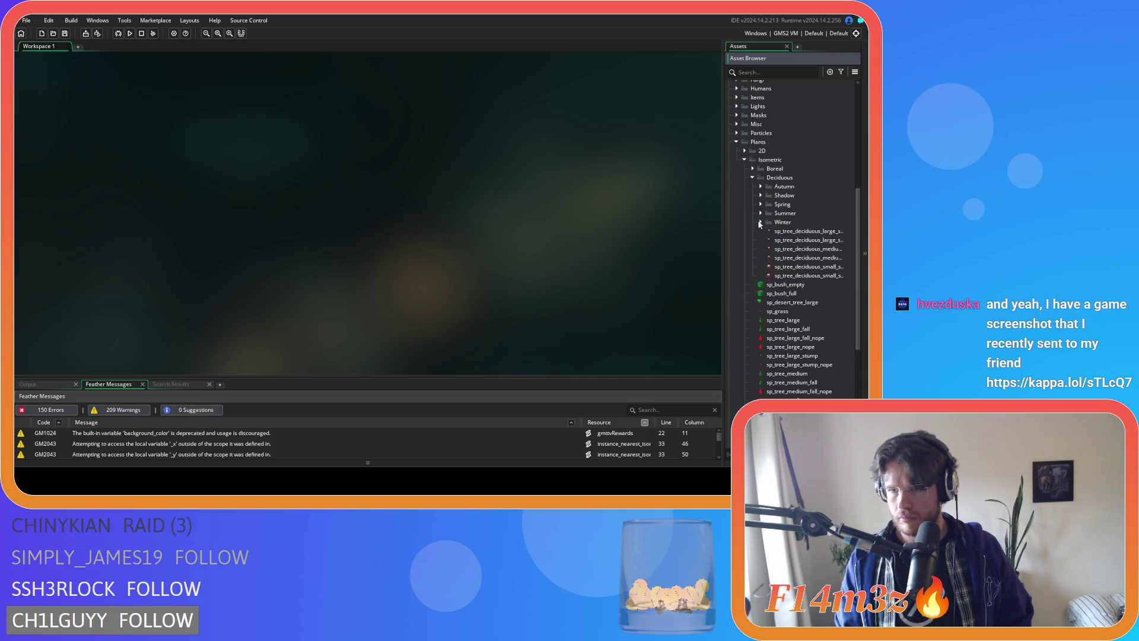
- Create a new folder named Stump inside the Deciduous folder
right_click(788, 177)
left_click(718, 263)
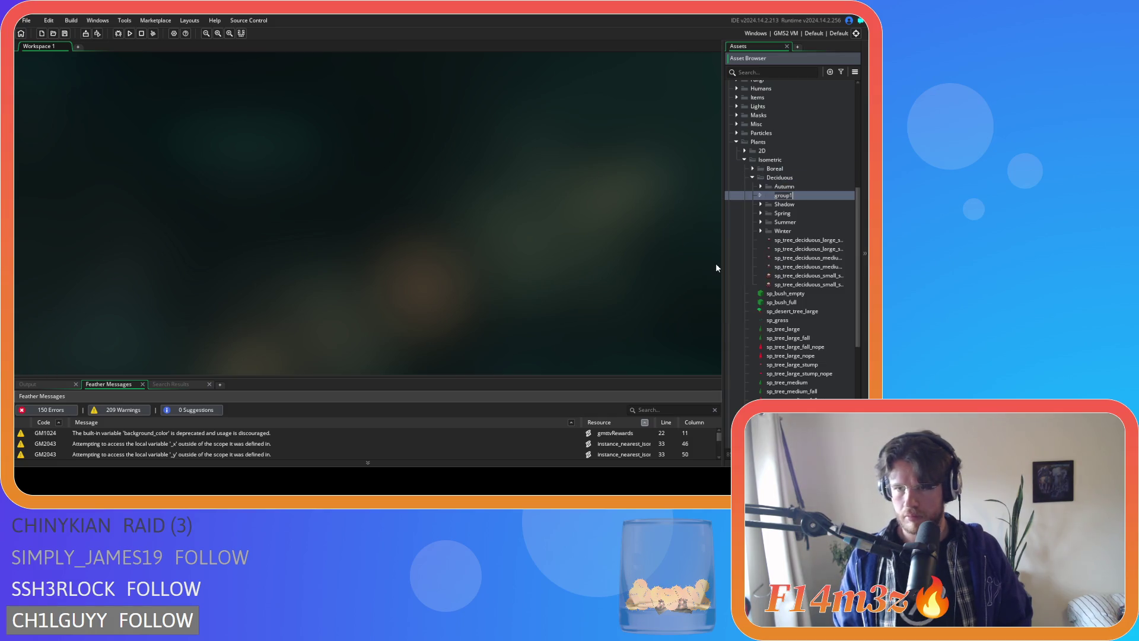
type("Stump")
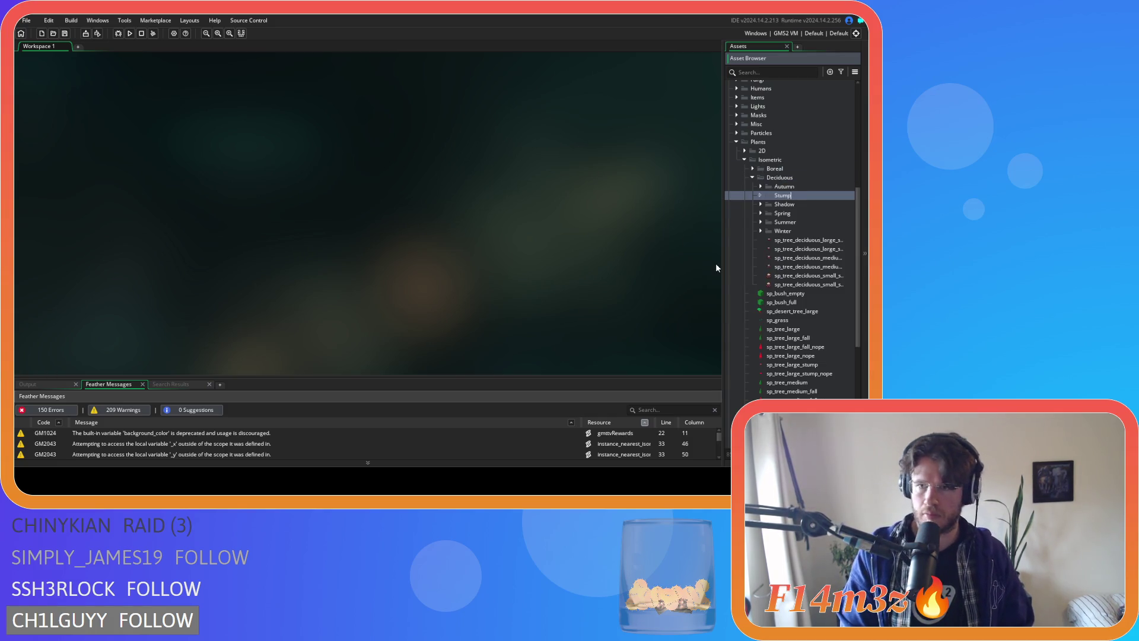
key("Return")
- Move the six leftover deciduous tree sprites into the Stump folder
left_click(825, 241)
left_click(821, 285, "shift")
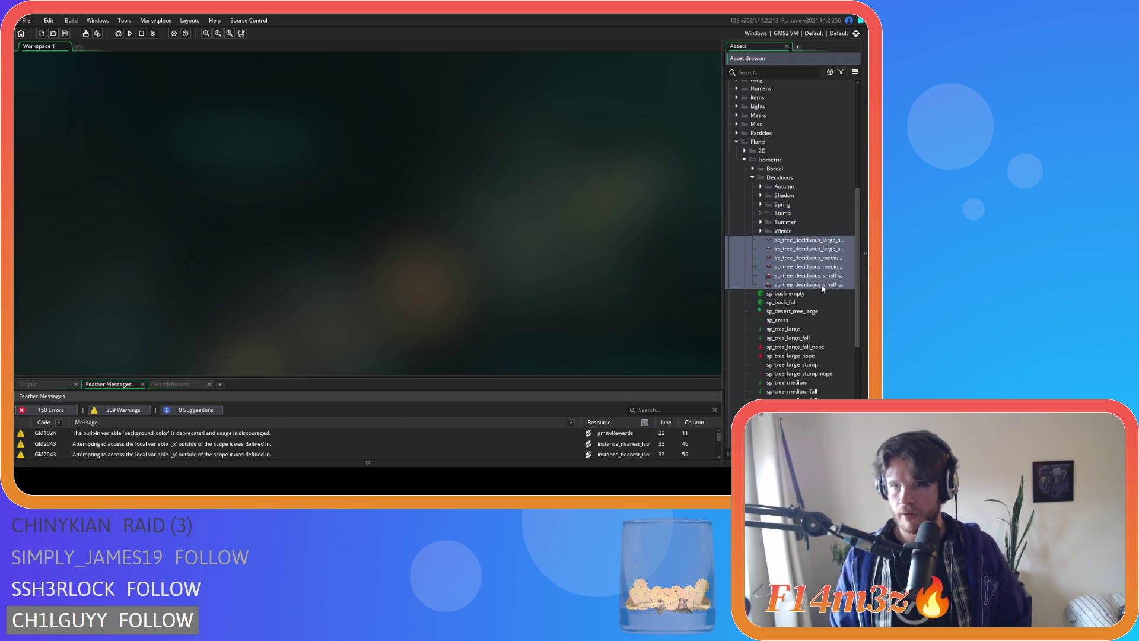
left_click_drag(805, 264, 787, 217)
left_click(760, 214)
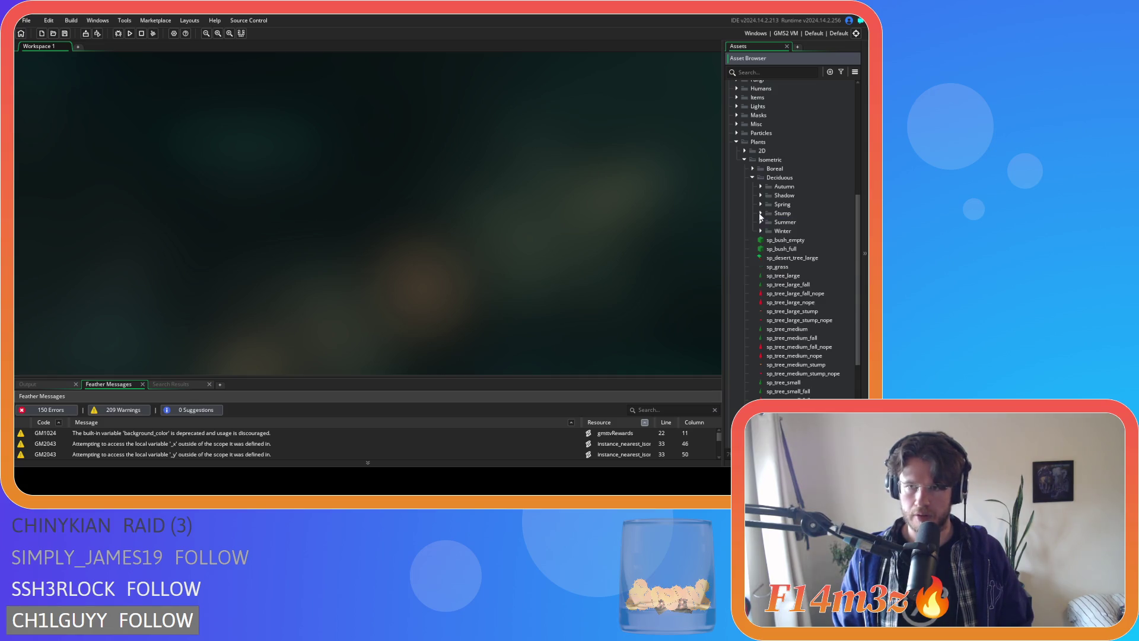
left_click(793, 217)
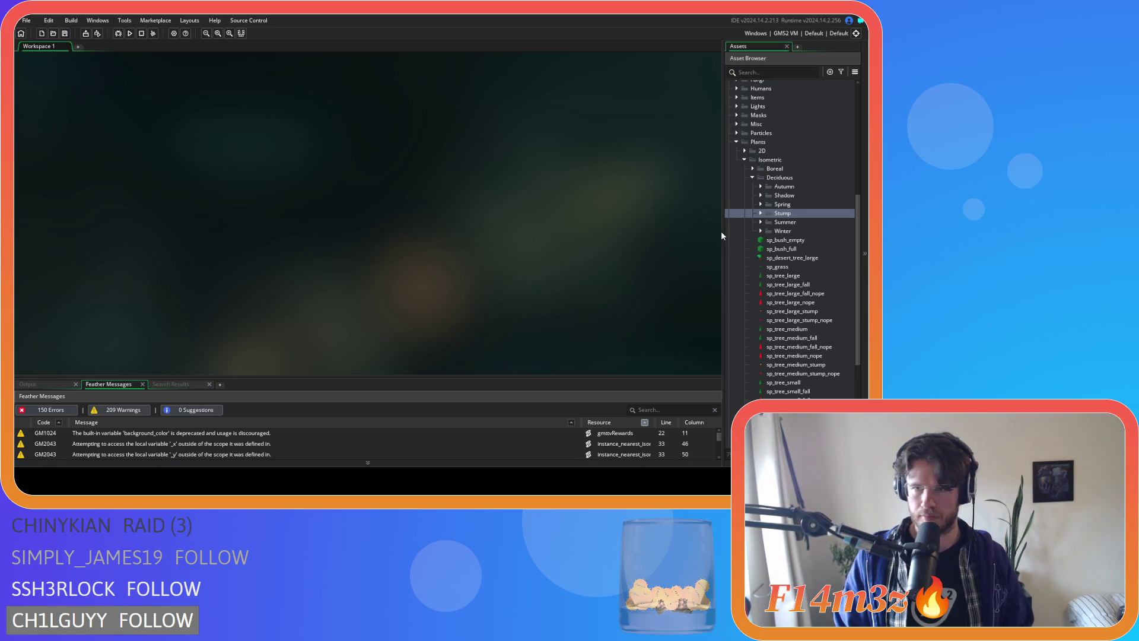
scroll(804, 269, "down", 3)
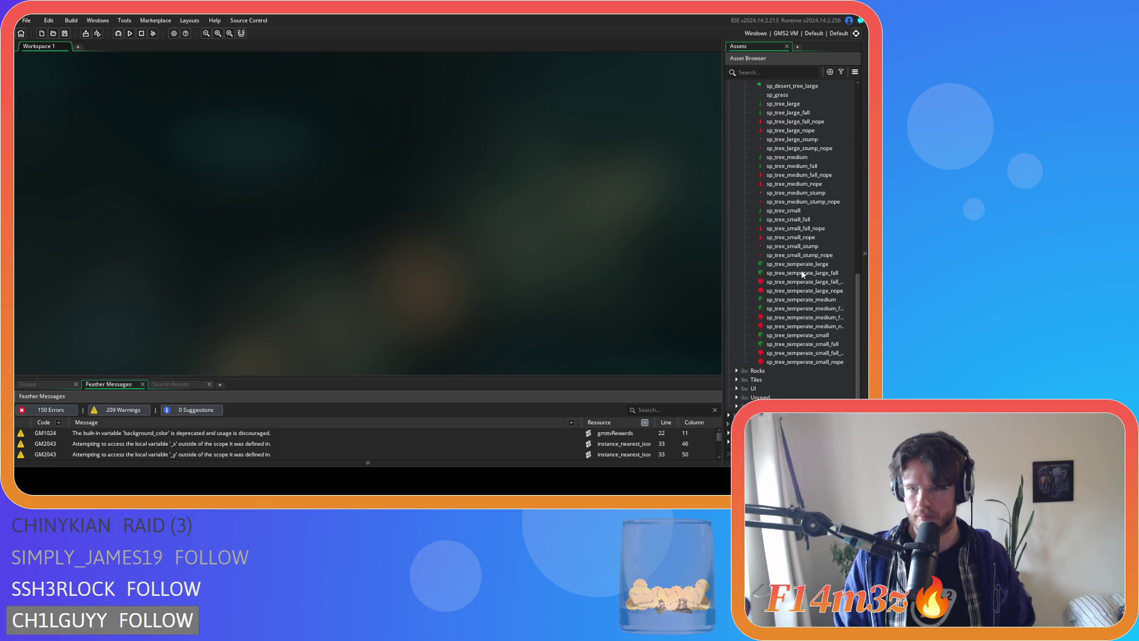
- Expand Deciduous and its Spring folder, then select sp_tree_deciduous_large_spring
scroll(788, 283, "up", 6)
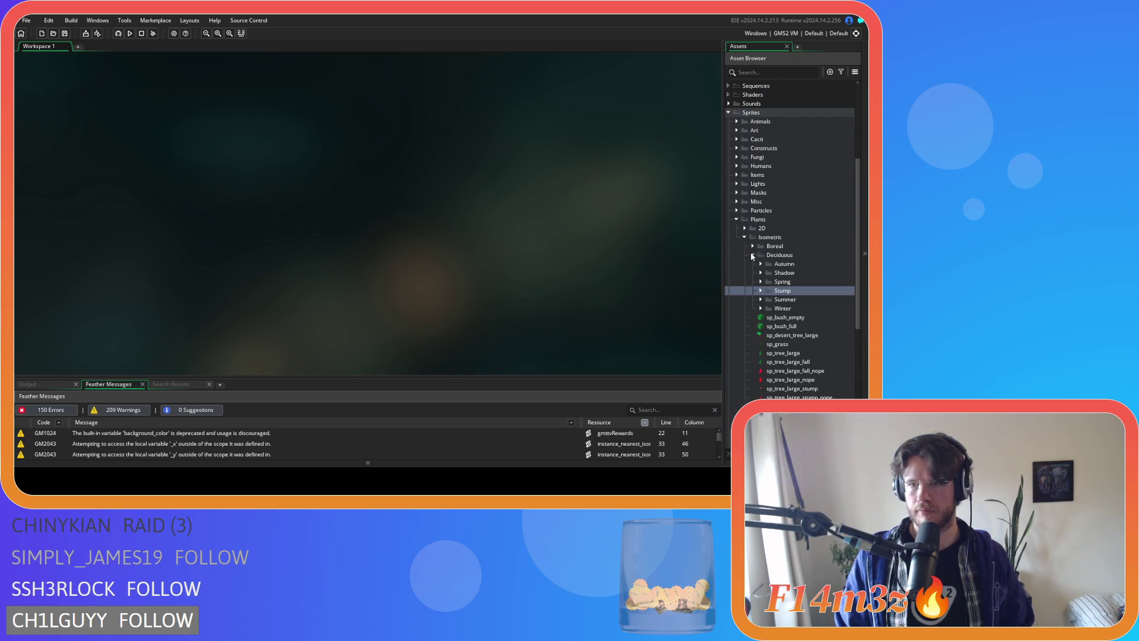
scroll(778, 294, "down", 1)
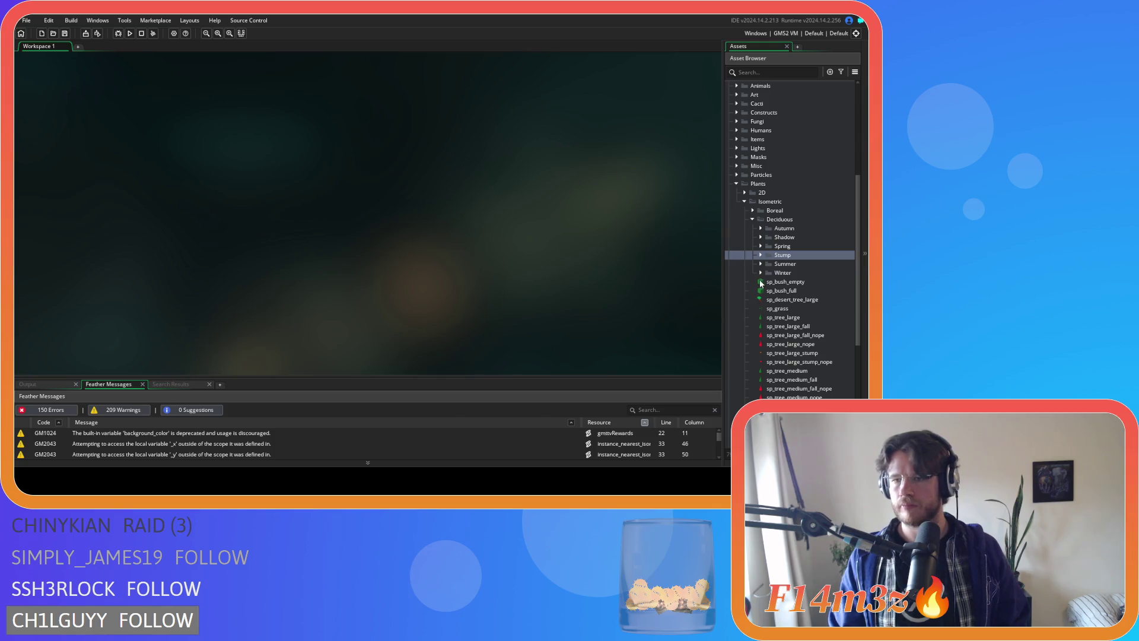
left_click(753, 220)
left_click(753, 219)
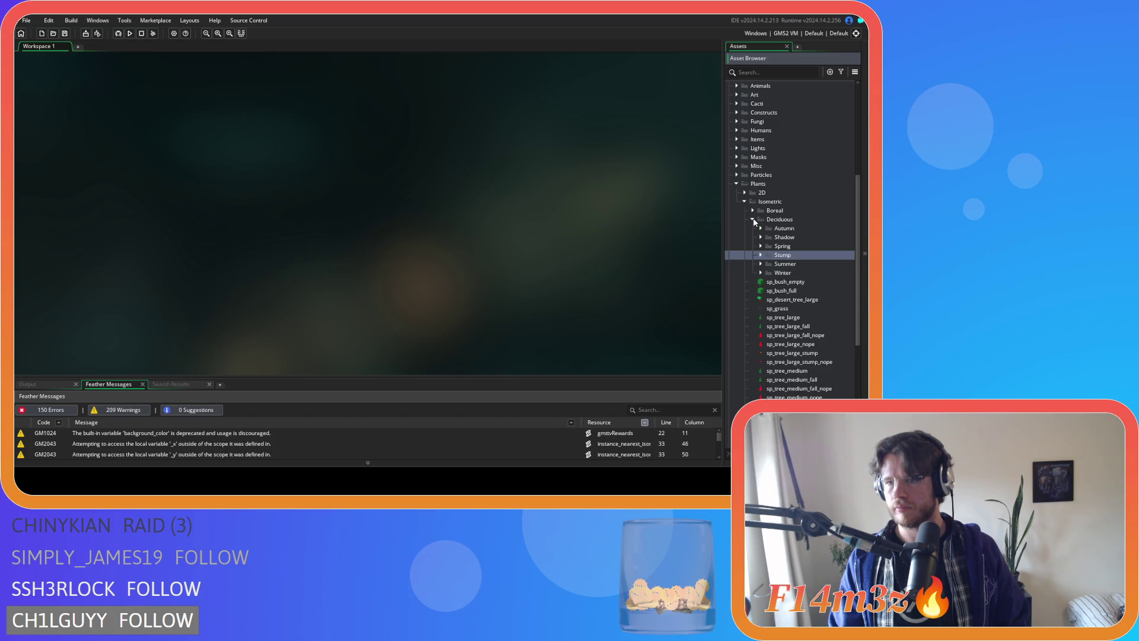
left_click(753, 220)
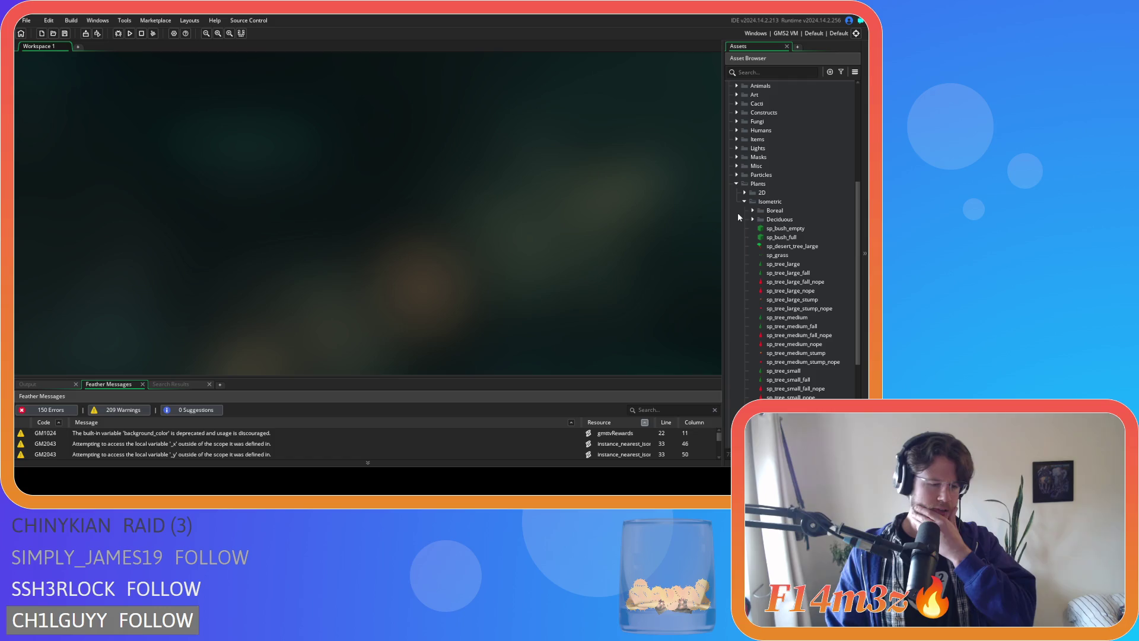
left_click(752, 219)
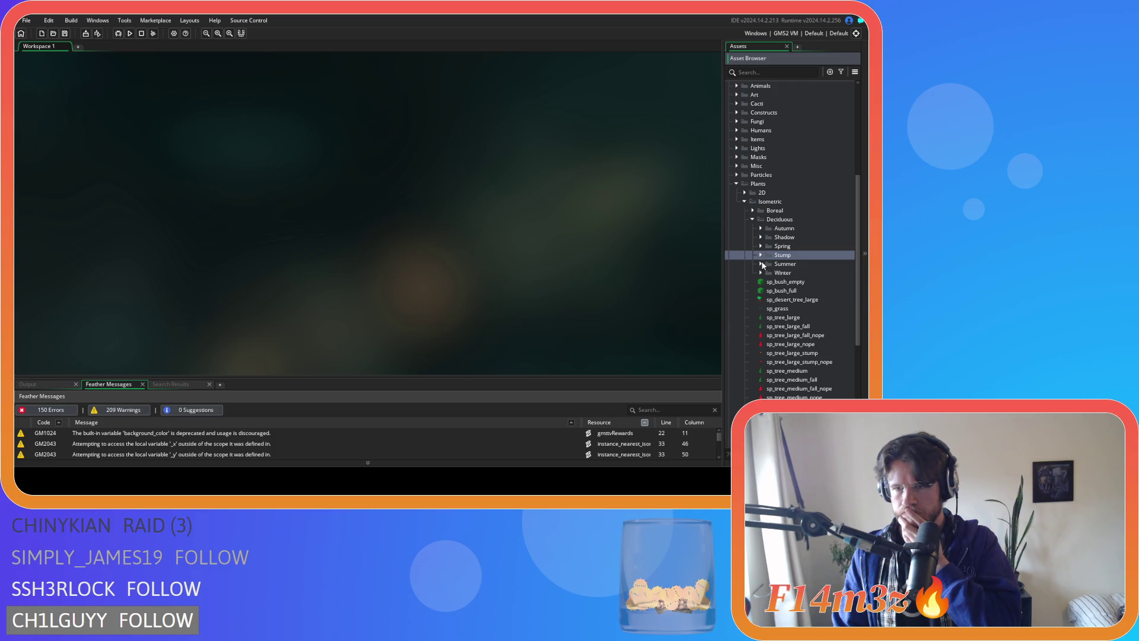
left_click(761, 247)
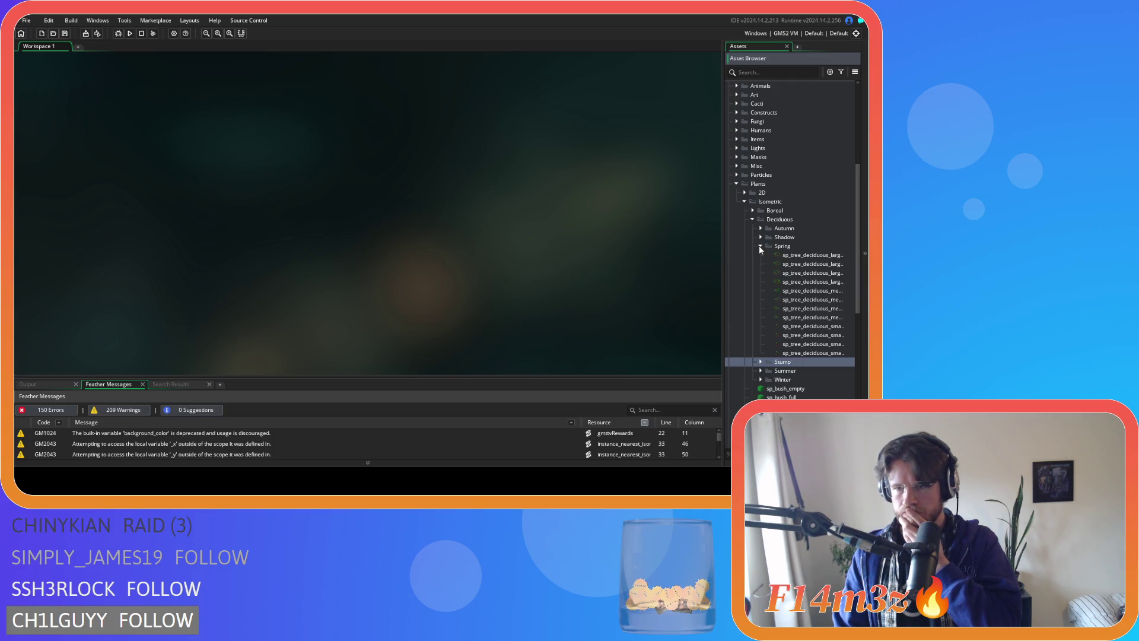
left_click(818, 258)
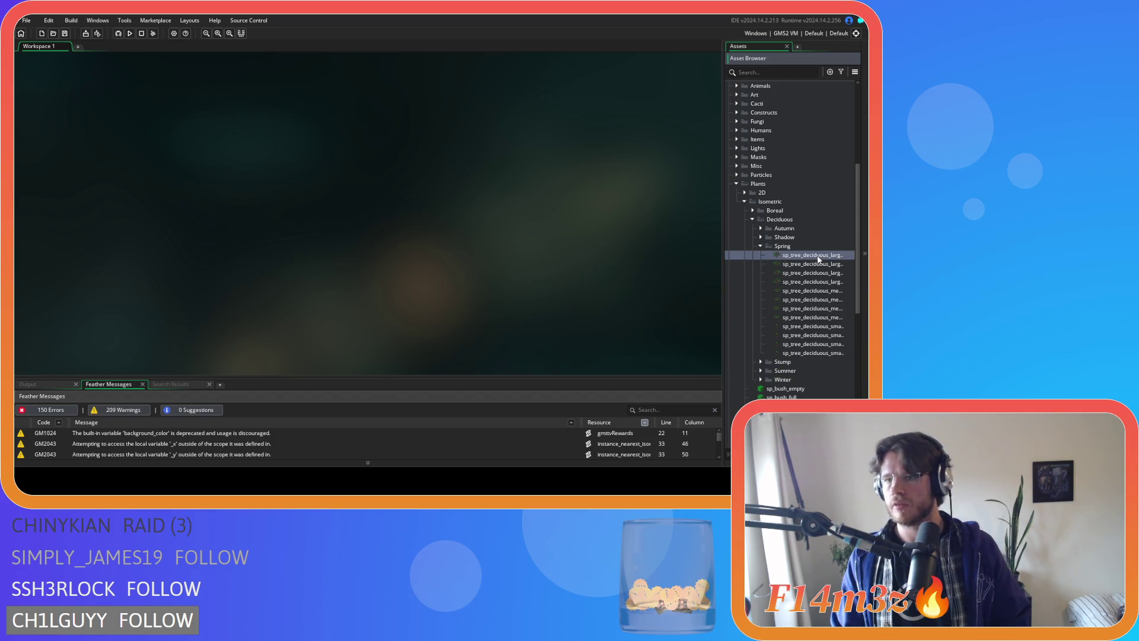
- Inspect the large spring tree sprite's image, then close its editors
double_click(818, 259)
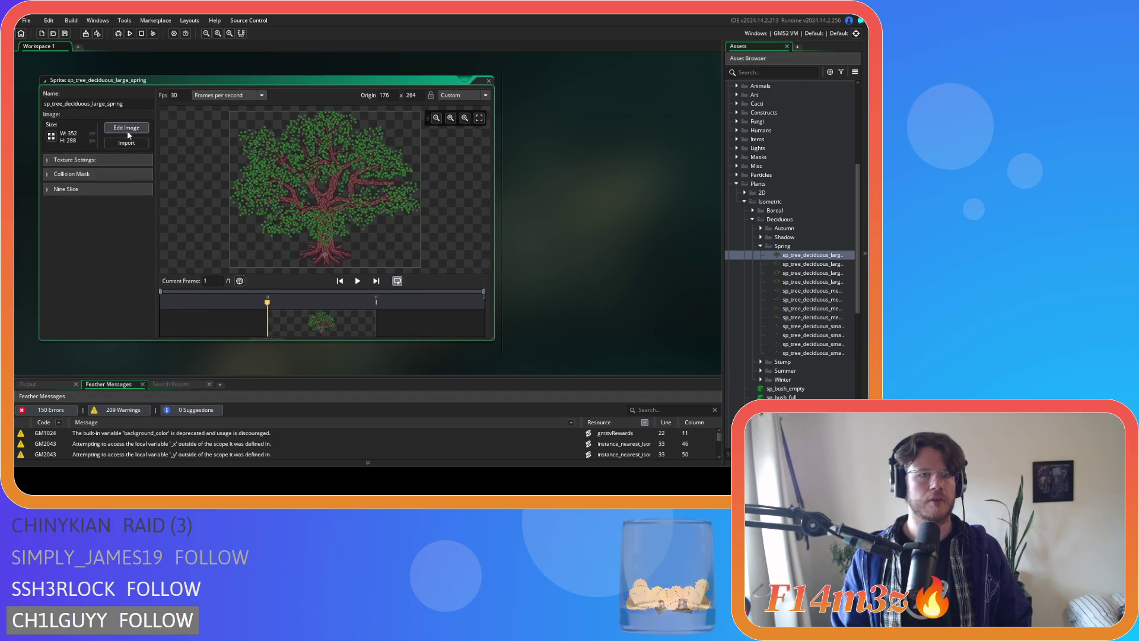
left_click(127, 128)
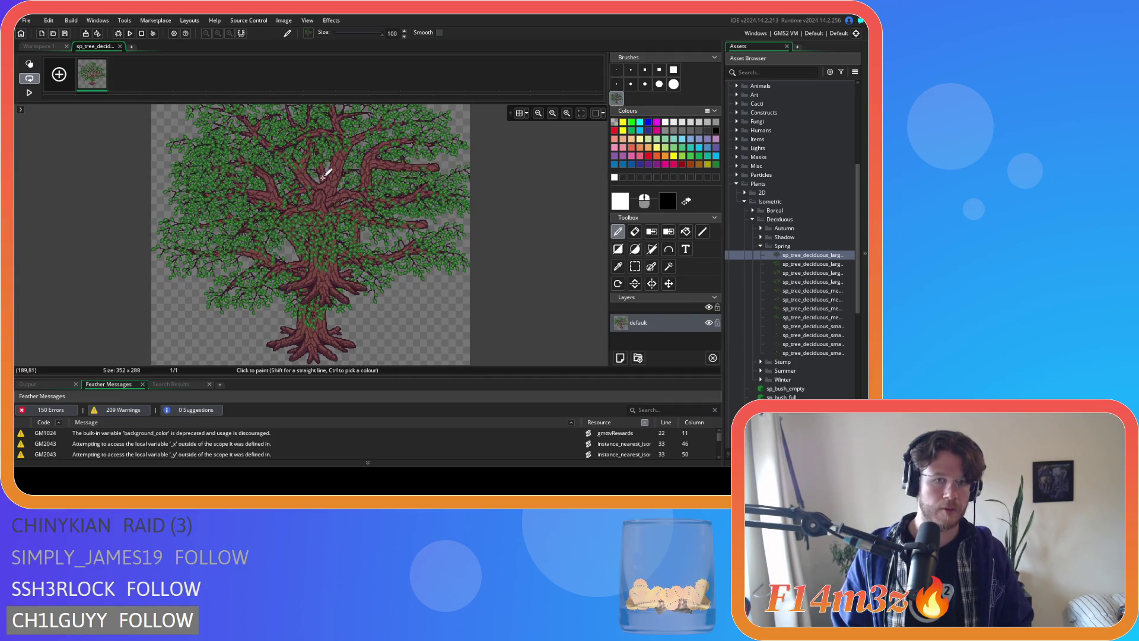
left_click(121, 47)
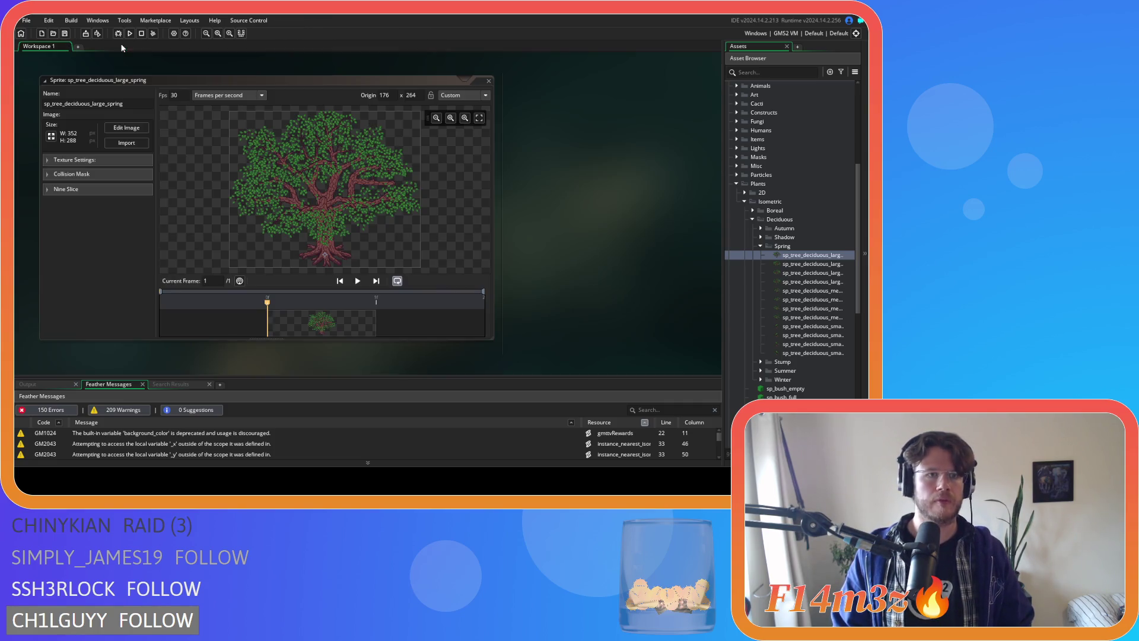
left_click(488, 81)
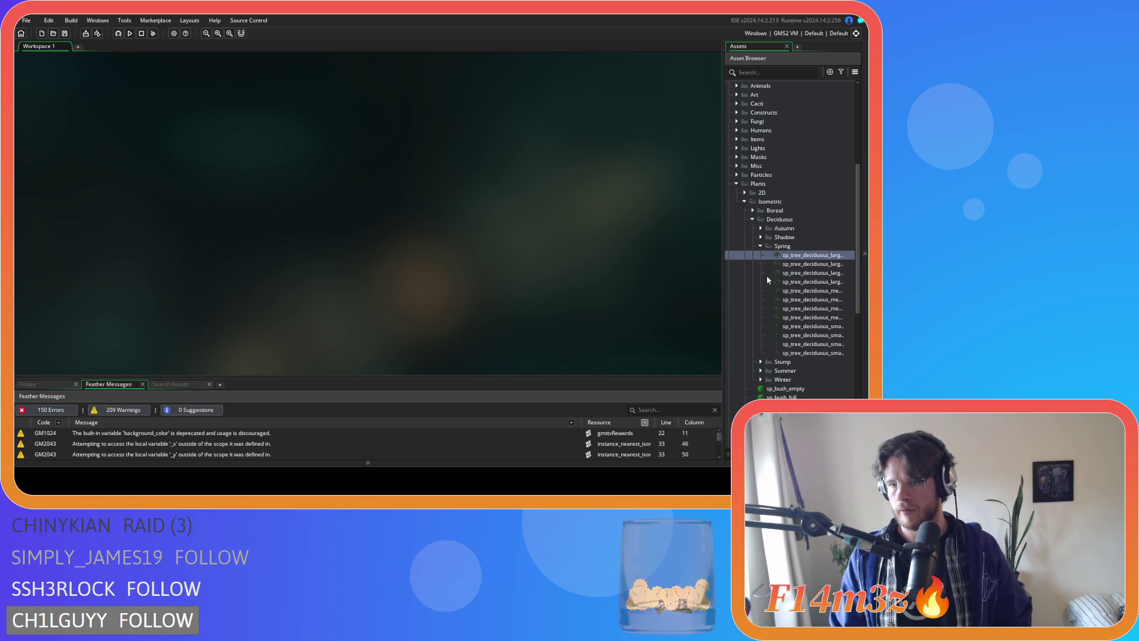
- Expand the Shadow folder and open sp_shadow_tree_deciduous_large_spring
left_click(761, 237)
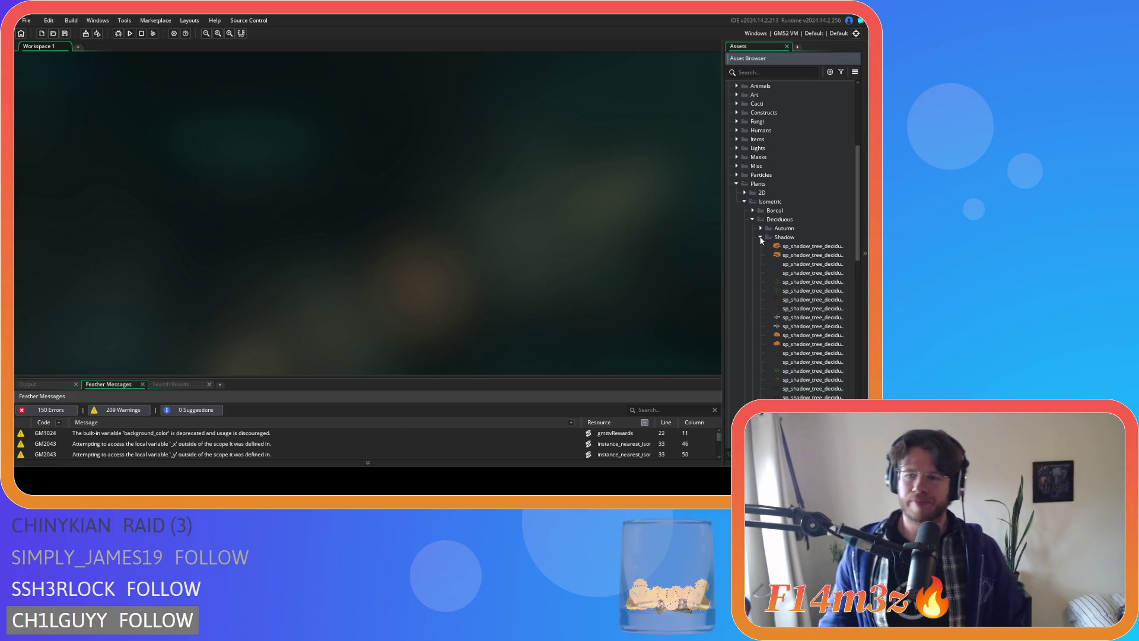
scroll(814, 243, "down", 4)
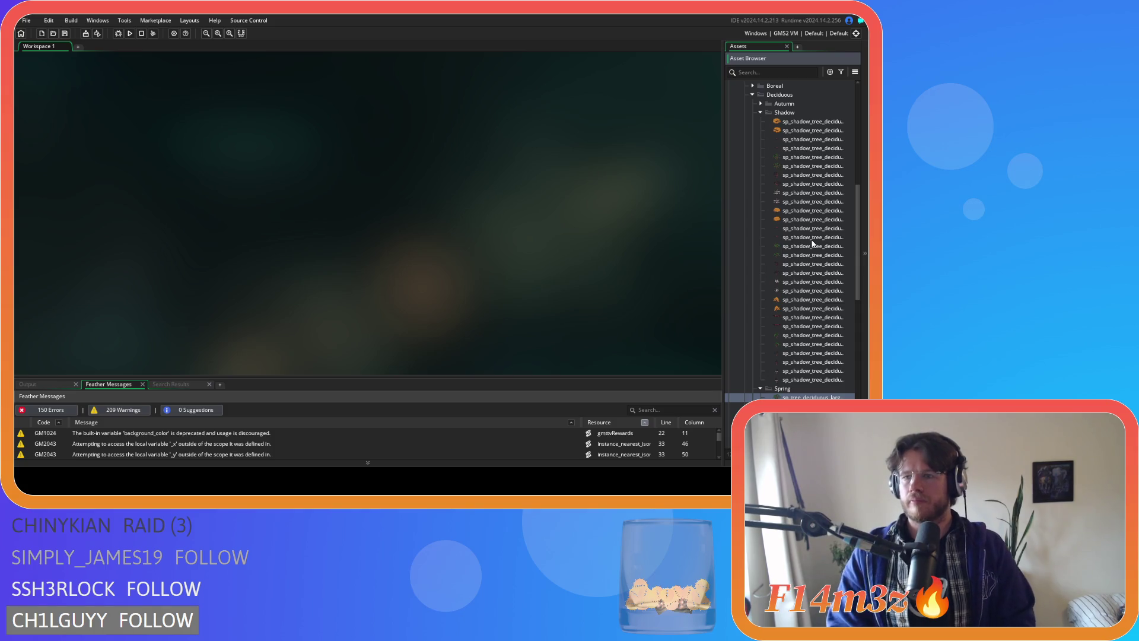
scroll(809, 206, "up", 1)
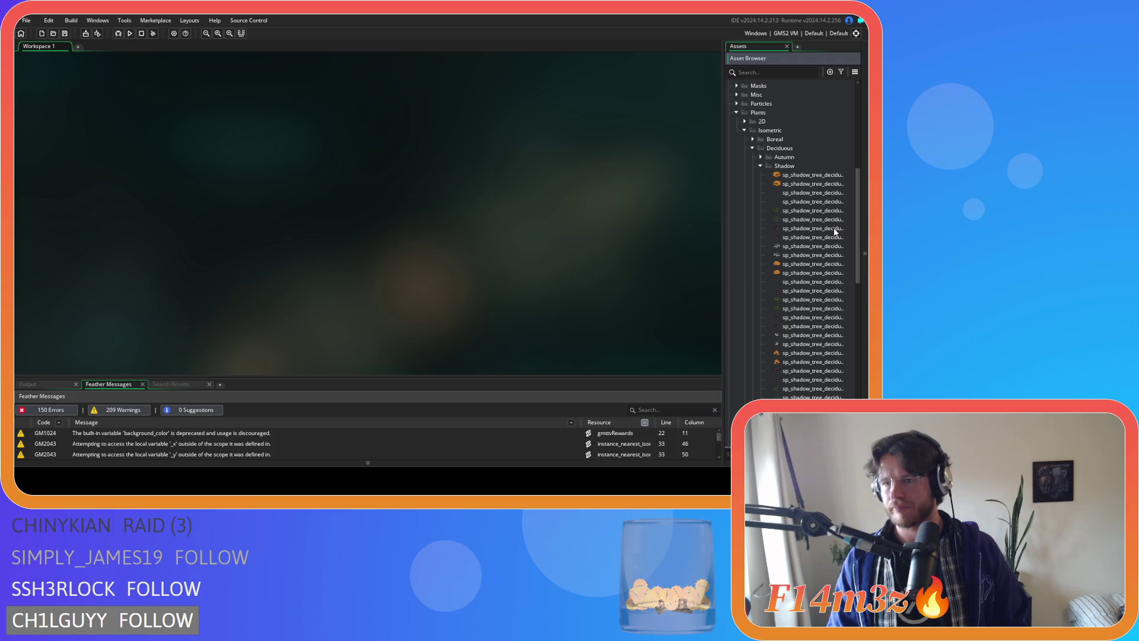
scroll(834, 232, "down", 1)
double_click(819, 193)
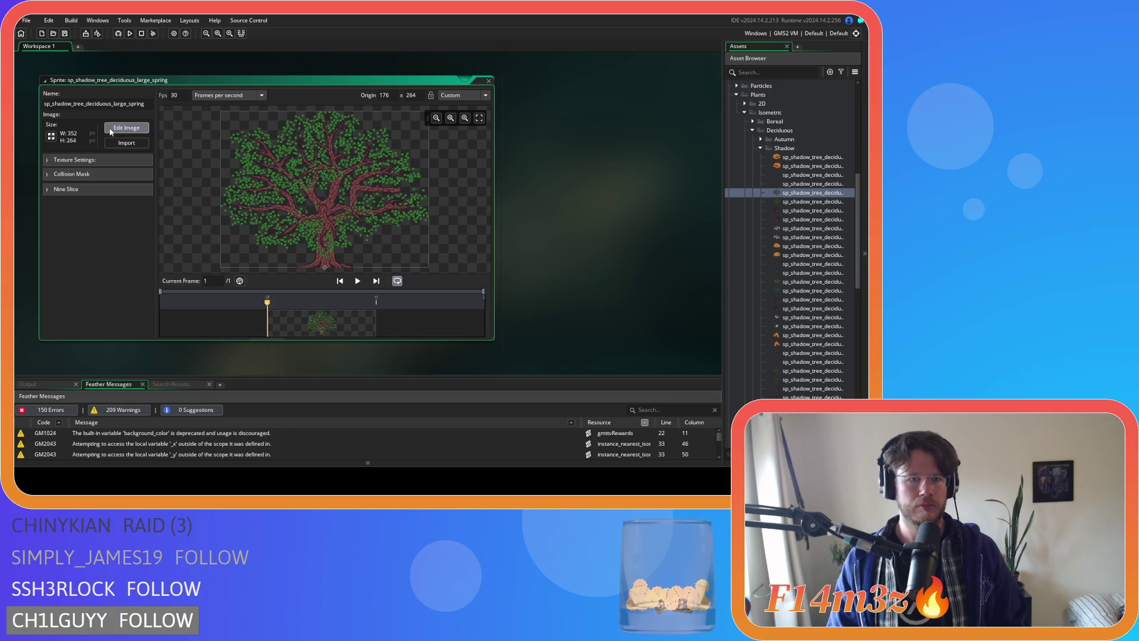
- Stamp the custom tree brush onto a new Layer 1 of the shadow tree image
left_click(122, 128)
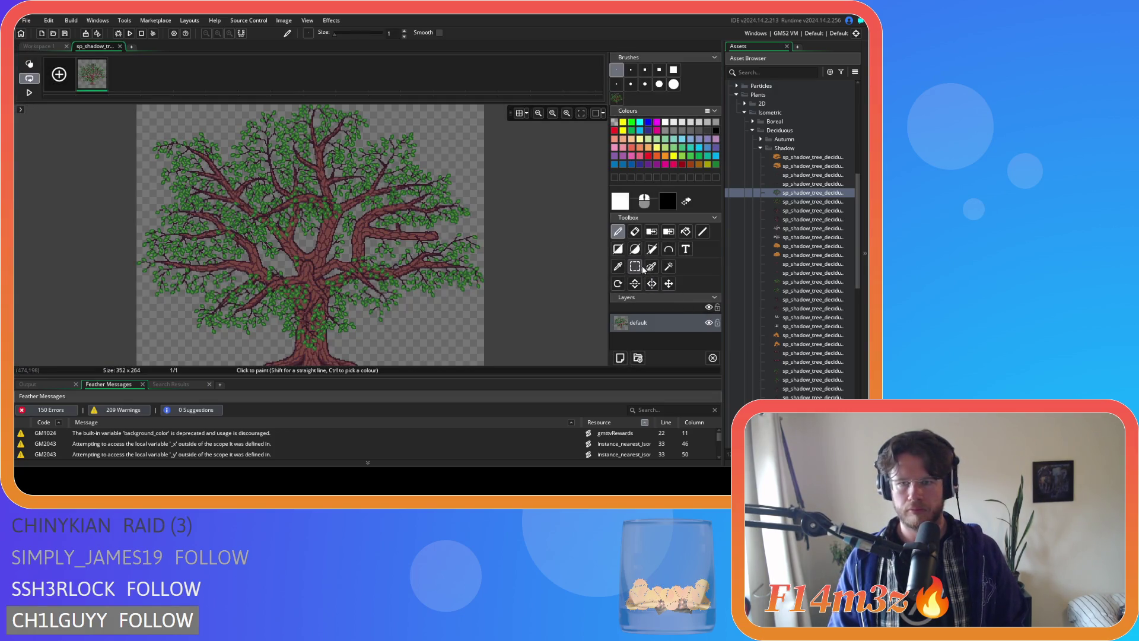
left_click(618, 100)
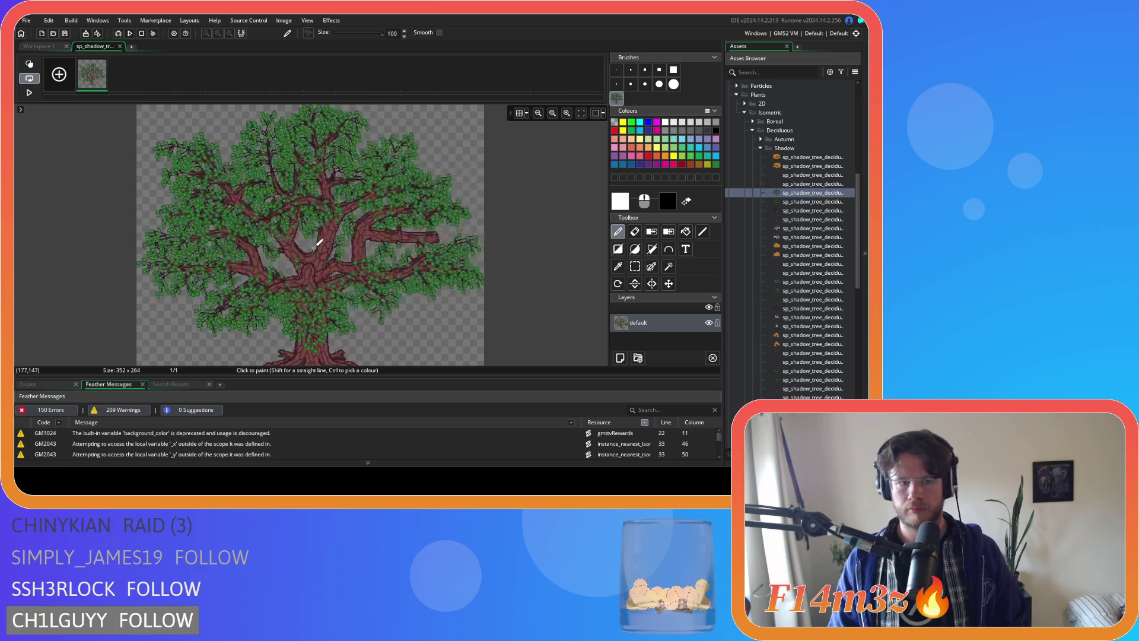
left_click(620, 358)
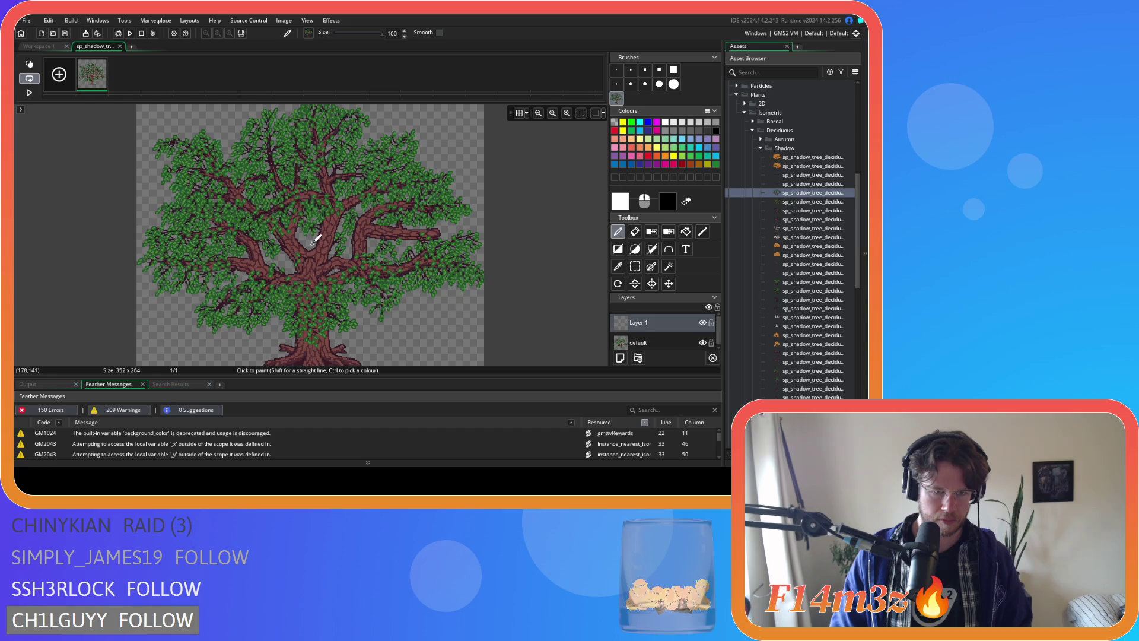
left_click(314, 243)
left_click(650, 339)
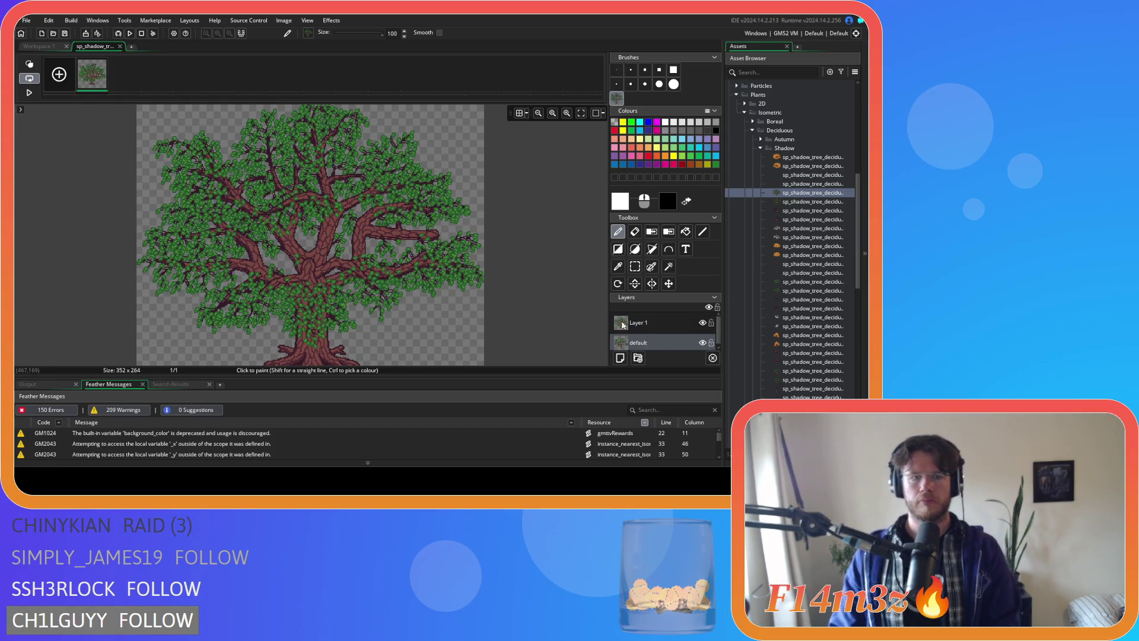
left_click(628, 326)
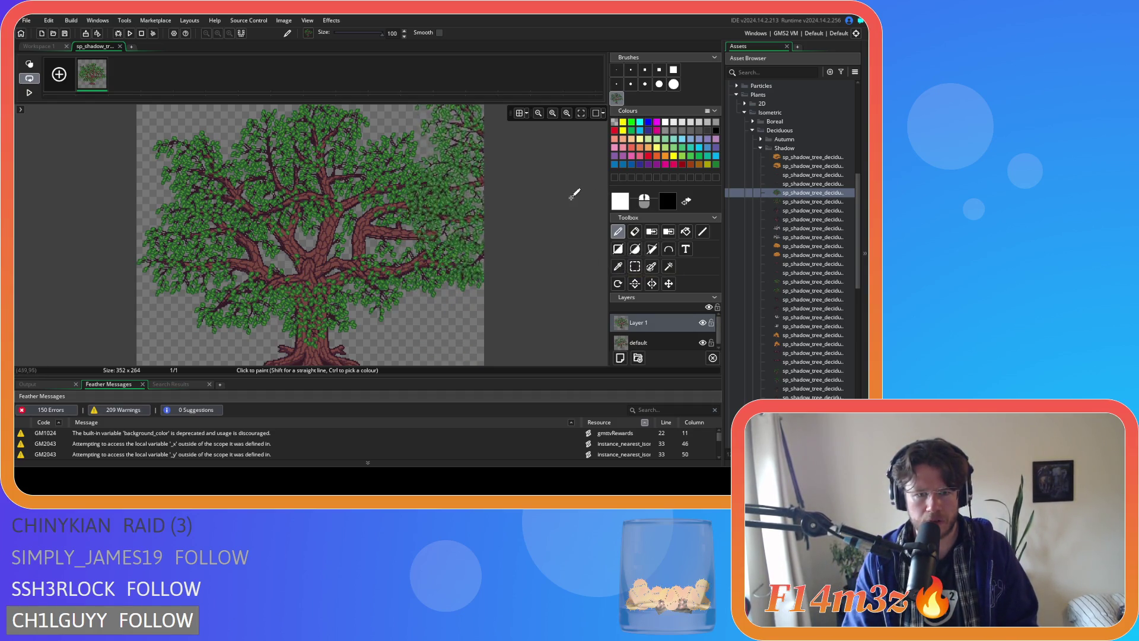
key("ctrl+z")
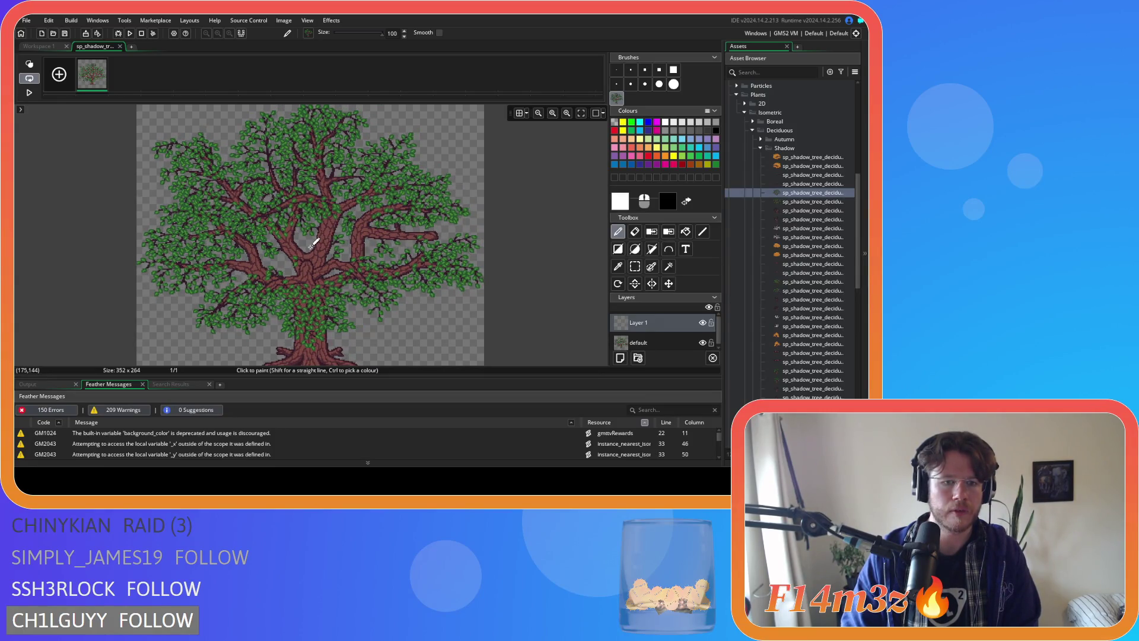
left_click(311, 245)
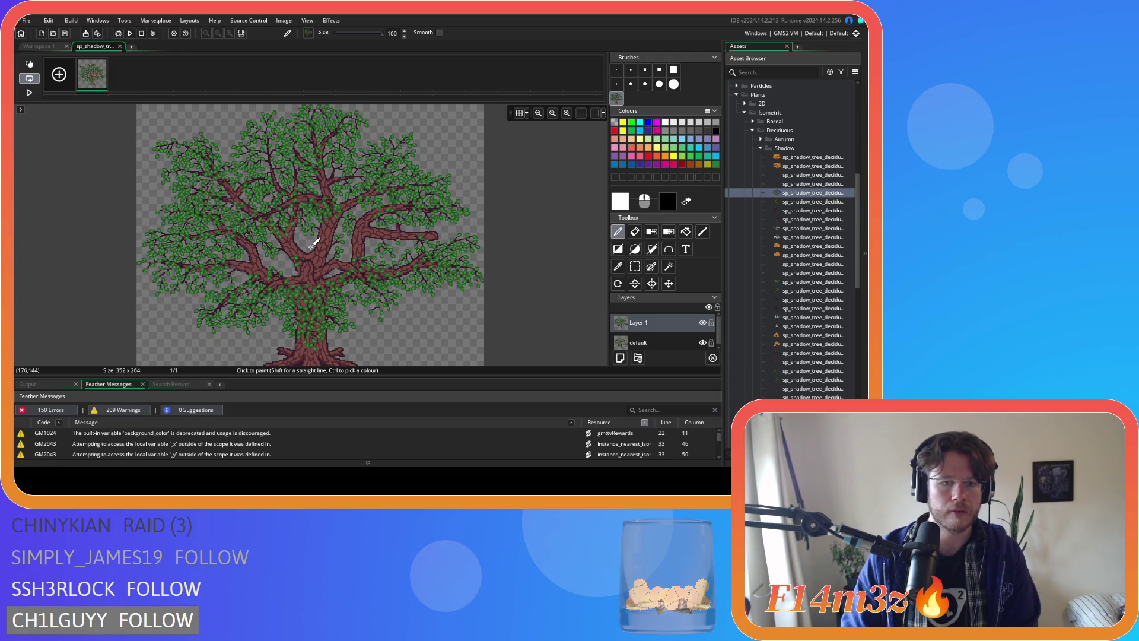
- Delete the old default layer and close the shadow sprite's editors
left_click(671, 340)
key("Delete")
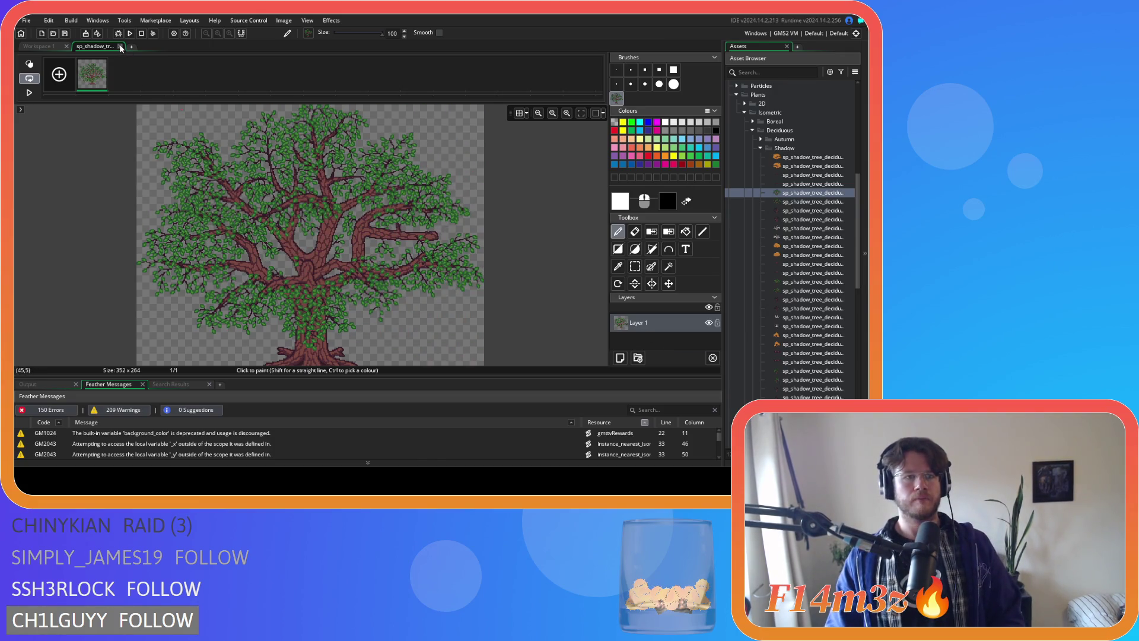
left_click(120, 47)
left_click(489, 81)
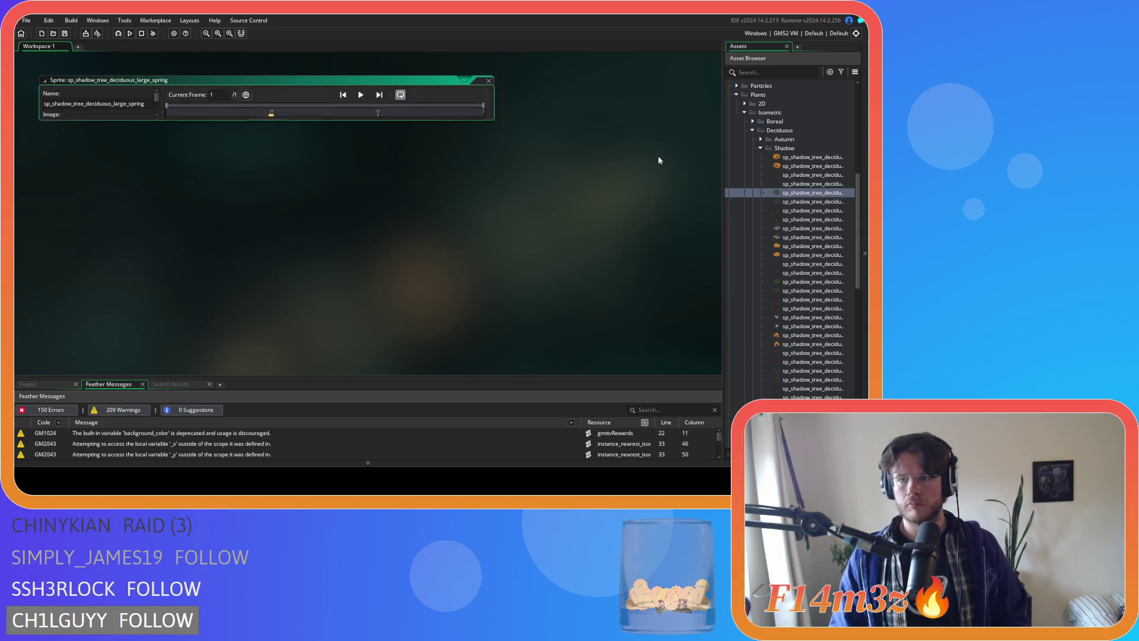
- Stamp the size-100 tree brush onto a new Layer 2 of the flipped spring shadow sprite
double_click(812, 202)
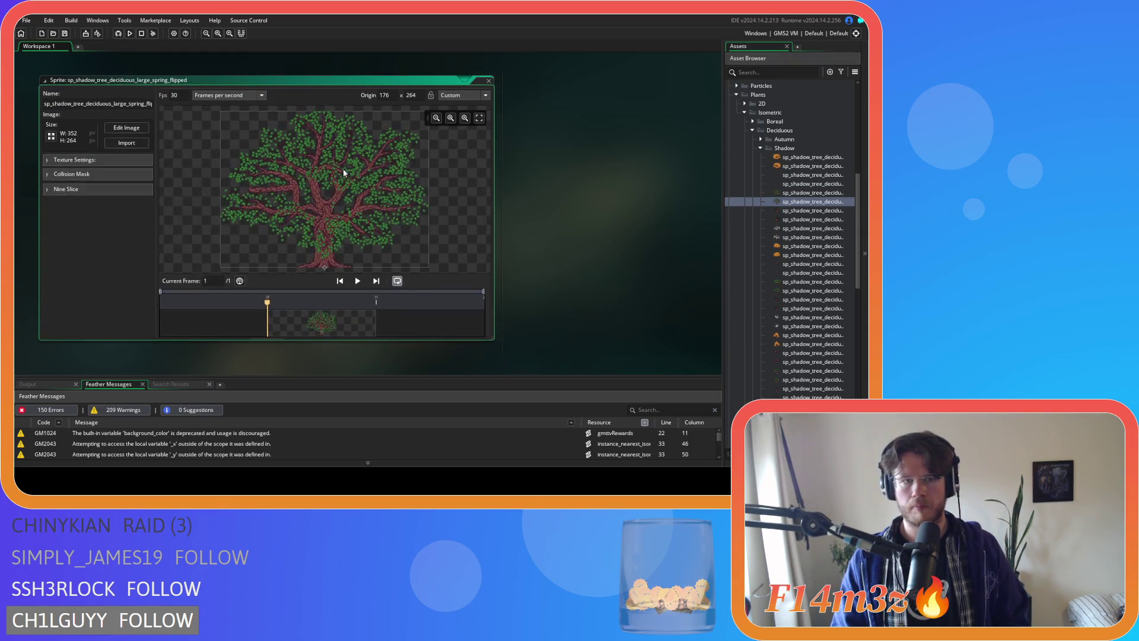
left_click(127, 130)
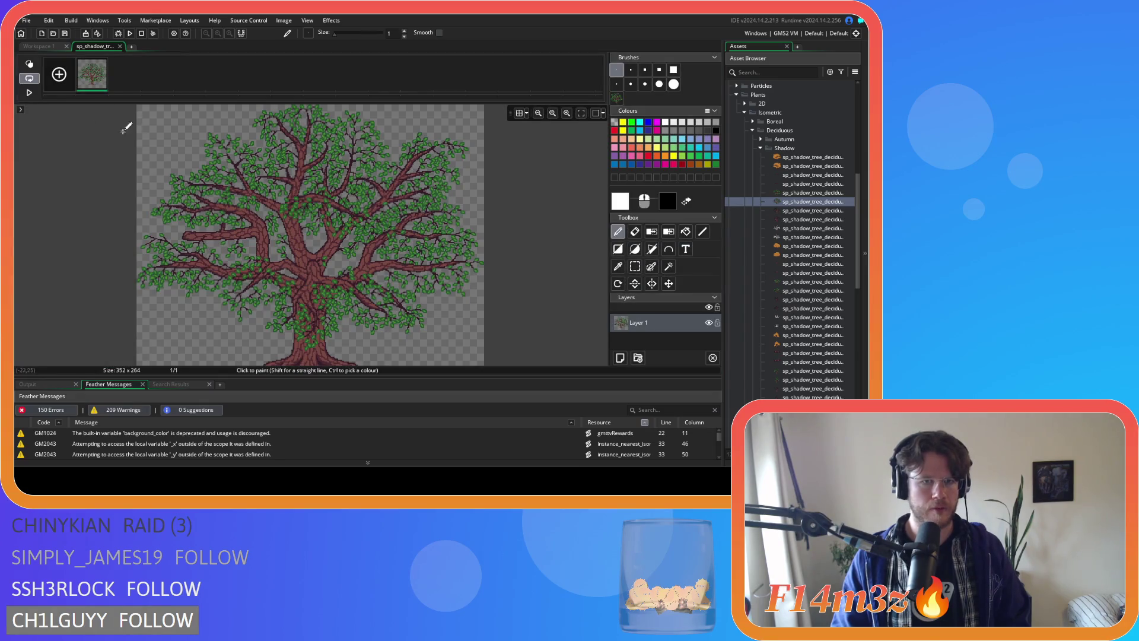
left_click(621, 357)
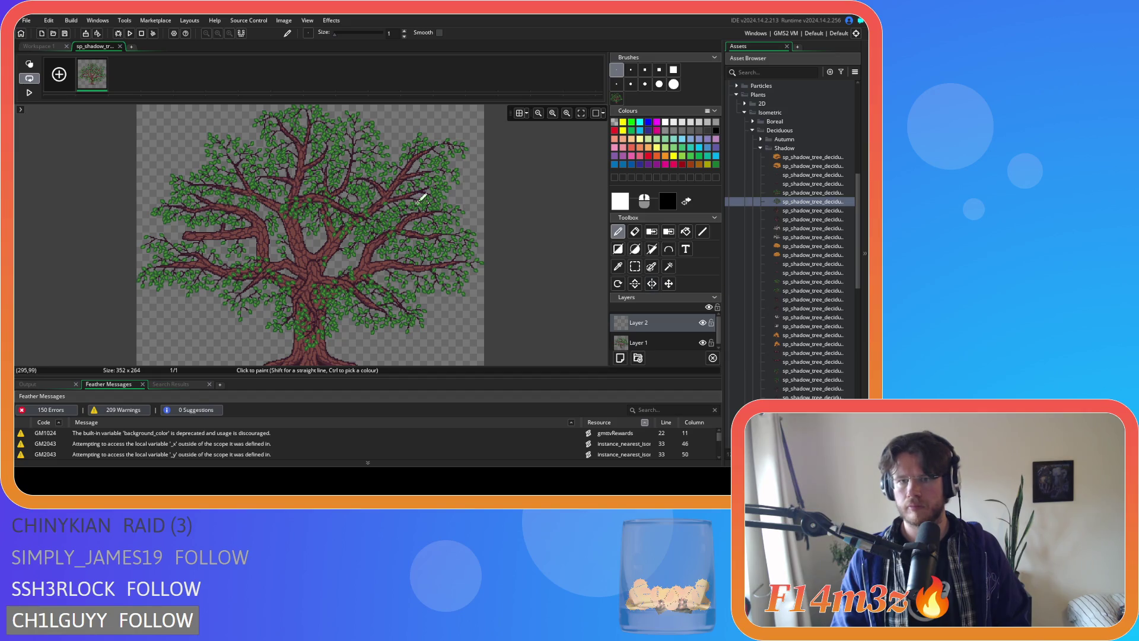
left_click(617, 99)
mouse_move(256, 275)
left_mouse_down()
mouse_move(242, 198)
mouse_move(310, 335)
mouse_move(306, 229)
left_mouse_up()
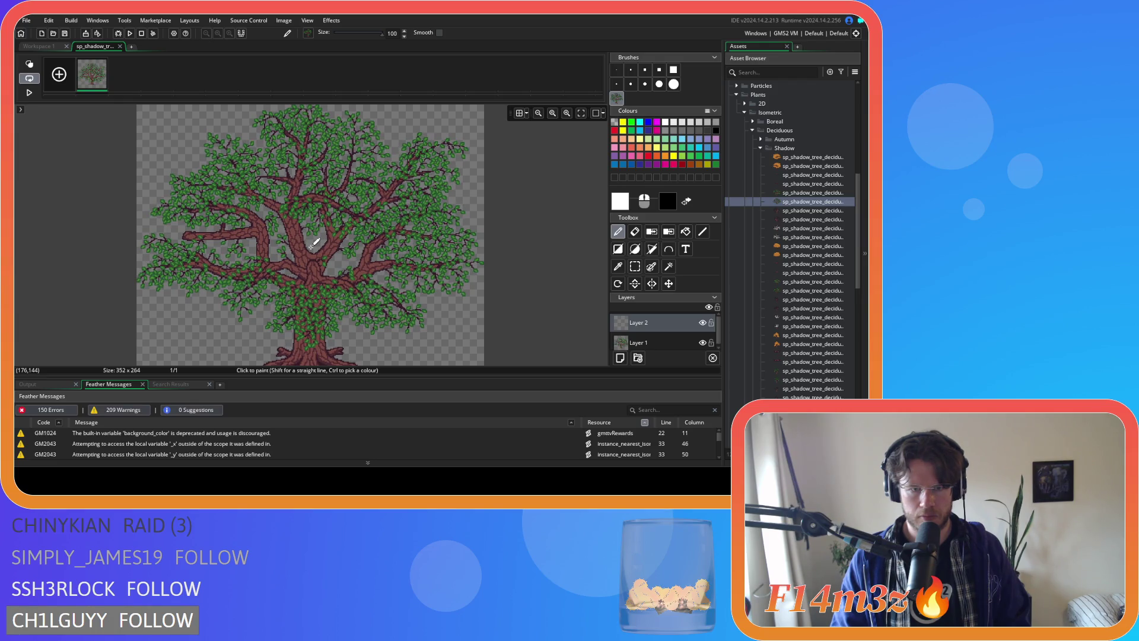
left_click(315, 244)
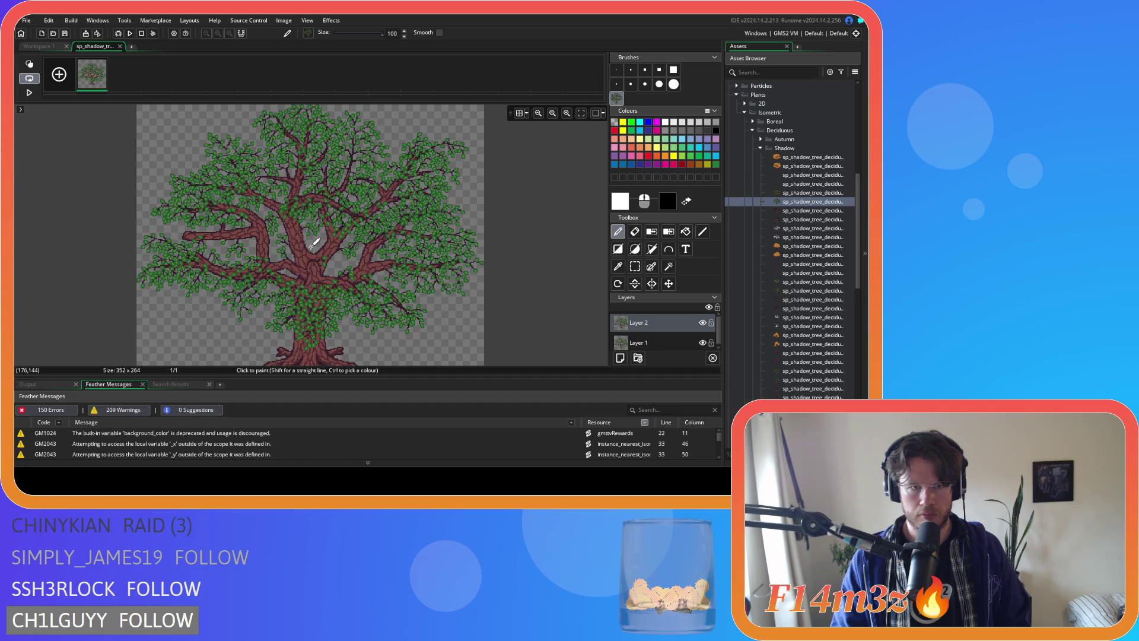
- Delete the original Layer 1 and close the flipped sprite's editors
left_click(702, 342)
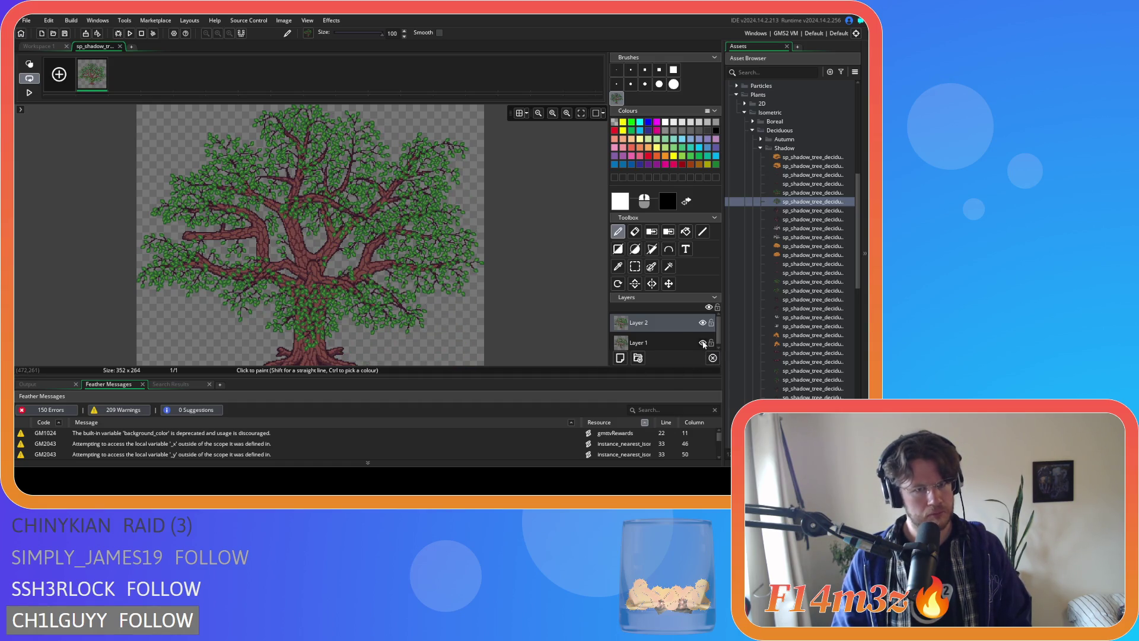
left_click(668, 342)
key("Delete")
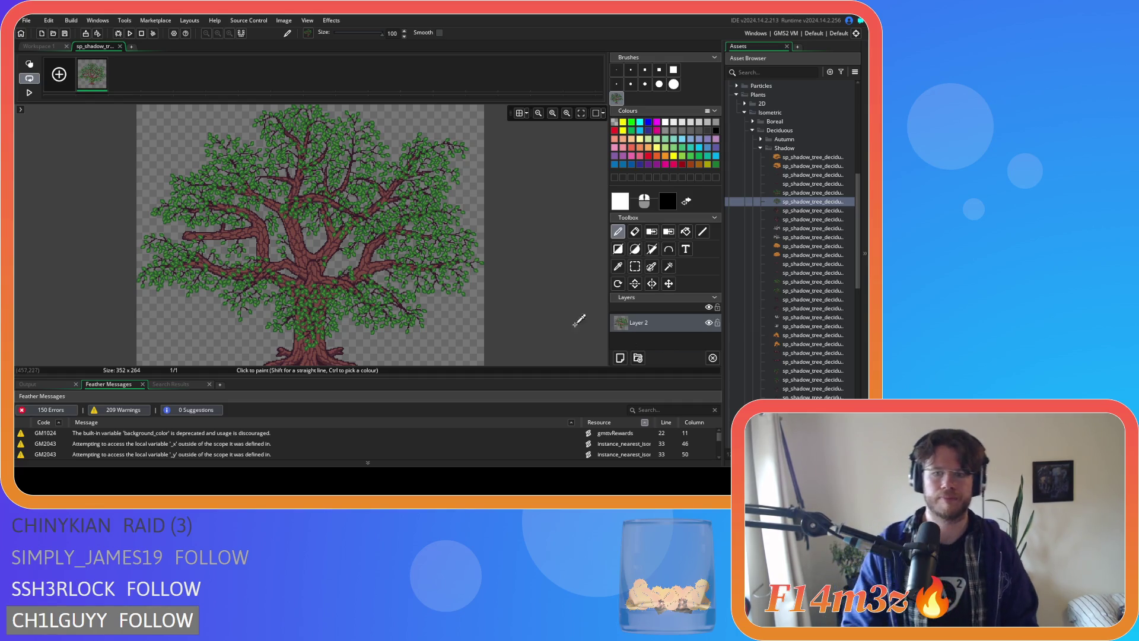
left_click(120, 46)
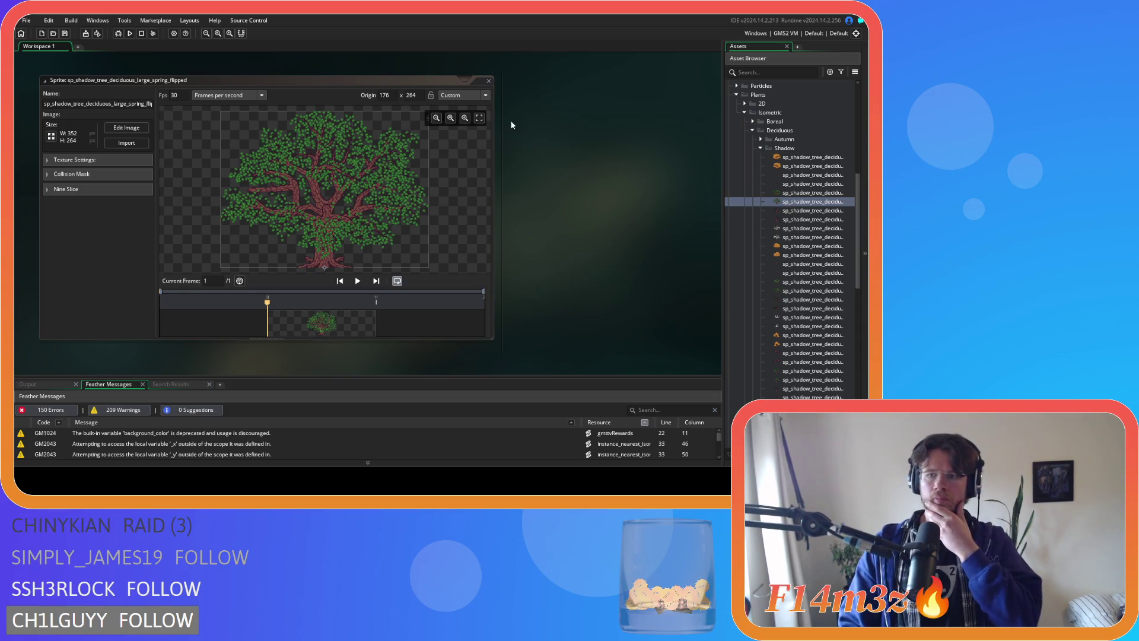
left_click(492, 80)
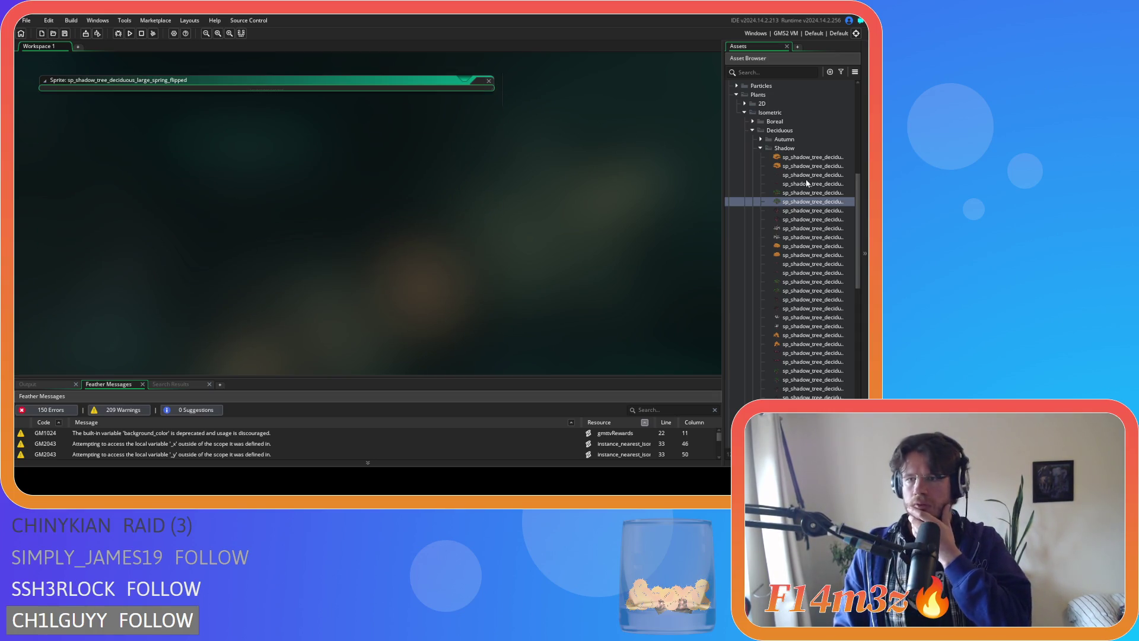
scroll(806, 179, "down", 5)
left_click(760, 228)
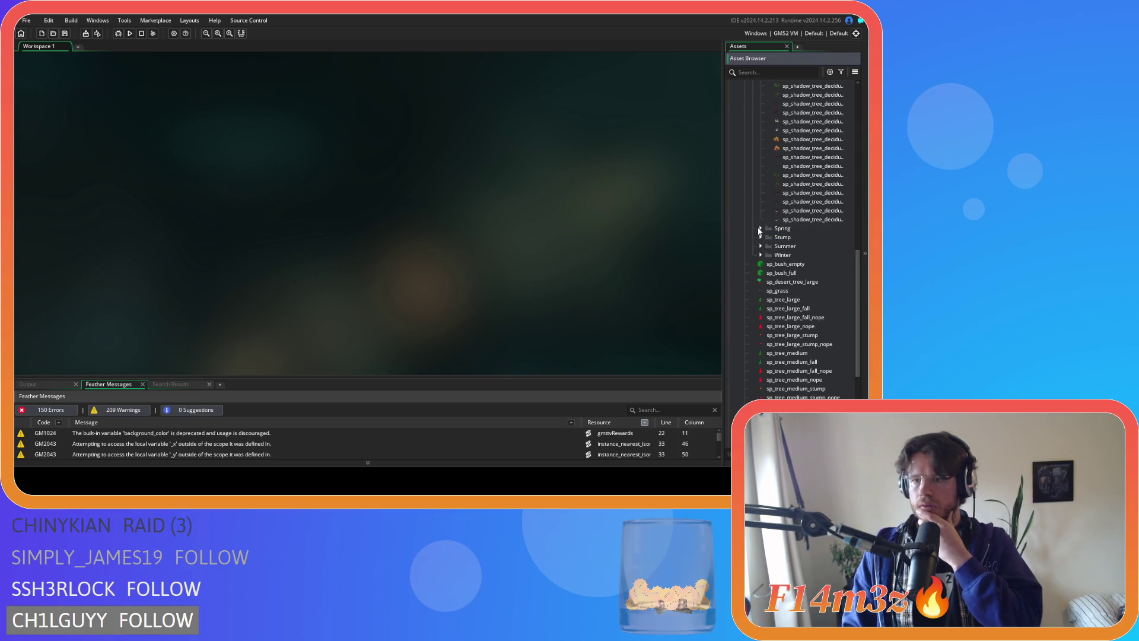
- Expand the Winter folder and select sp_tree_deciduous_large_winter
left_click(761, 254)
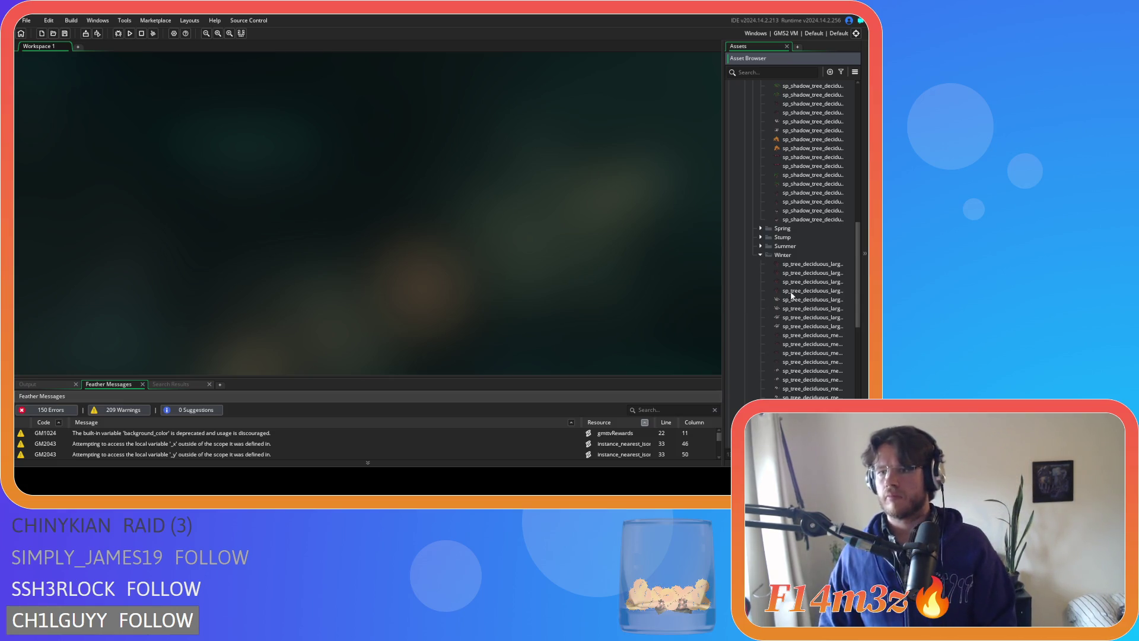
left_click(811, 264)
- Turn the whole sp_tree_deciduous_large_winter image into a custom brush and close its editors
double_click(811, 265)
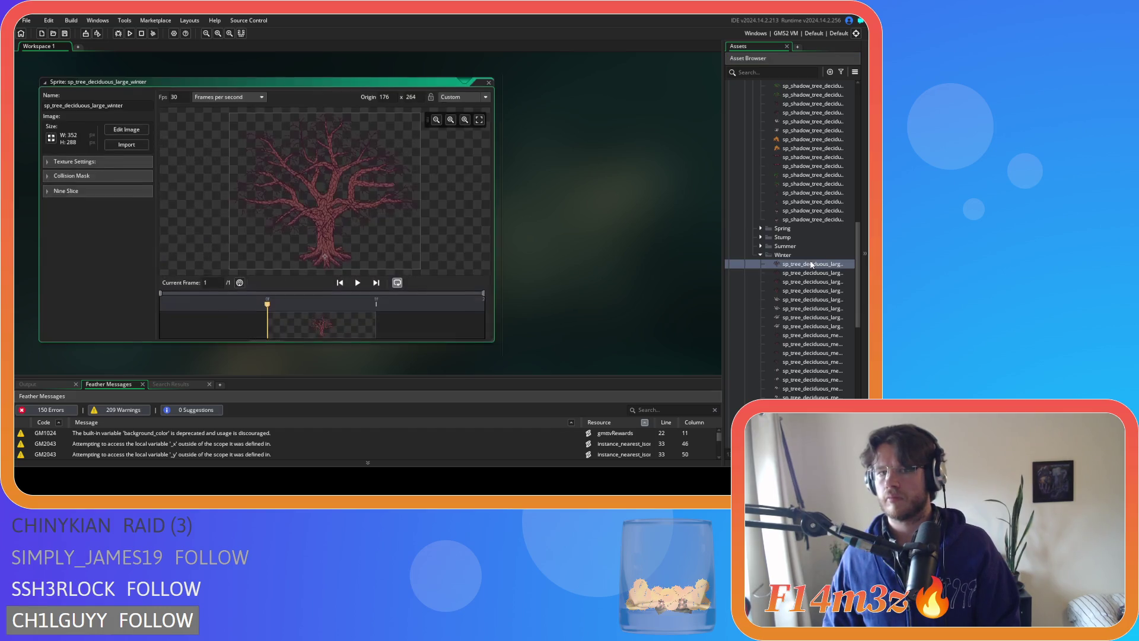
left_click(128, 129)
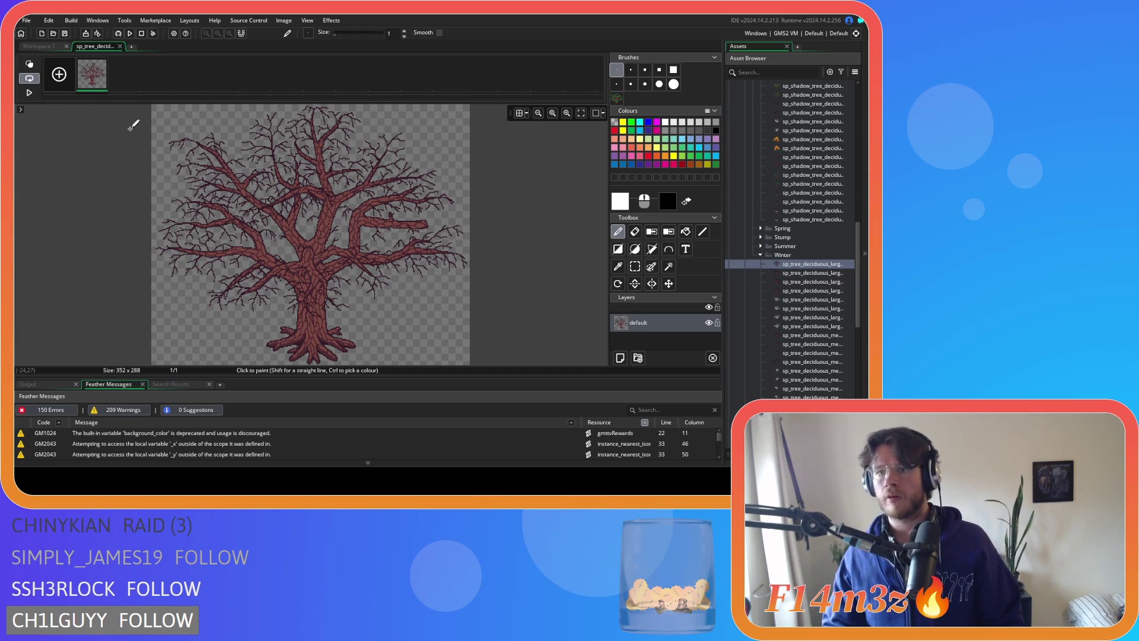
key("ctrl+a")
key("ctrl+c")
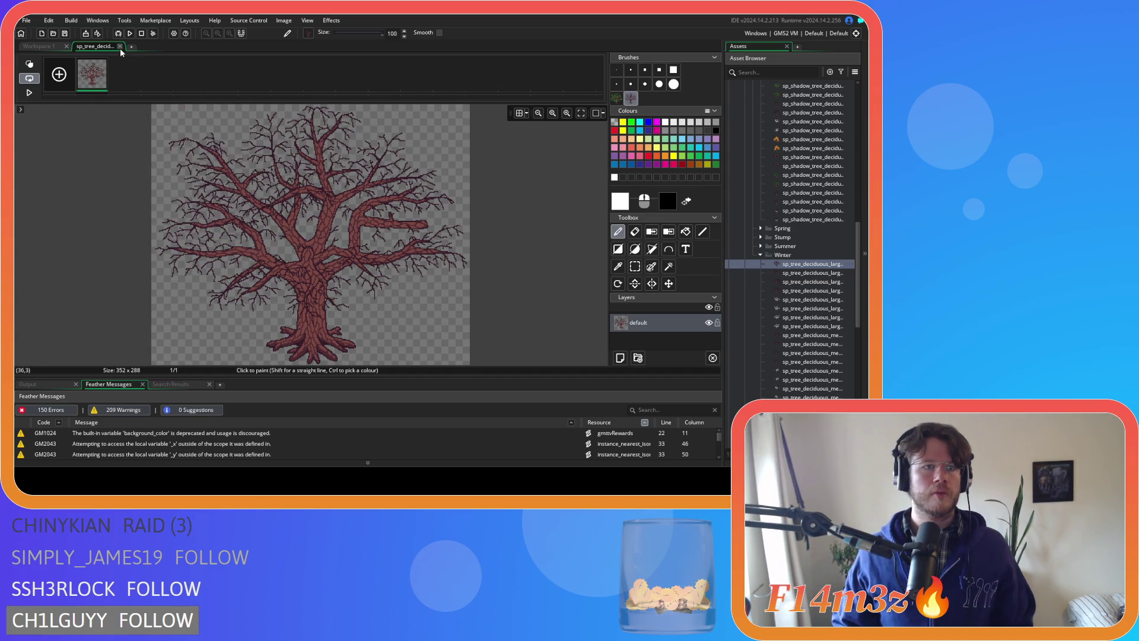
left_click(119, 48)
left_click(488, 81)
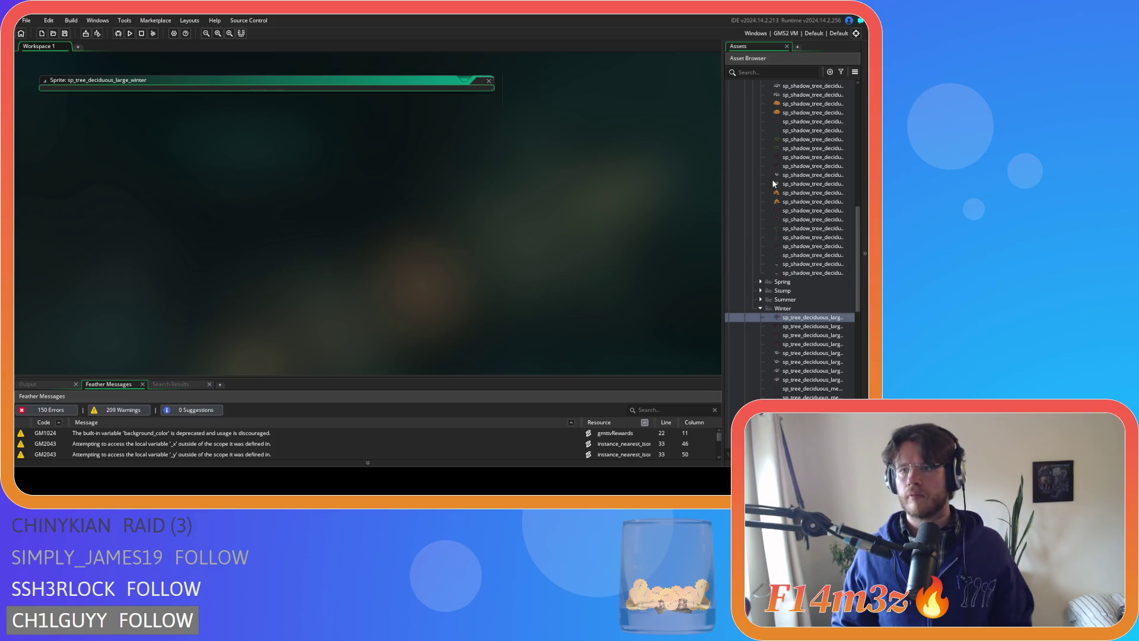
scroll(808, 185, "up", 5)
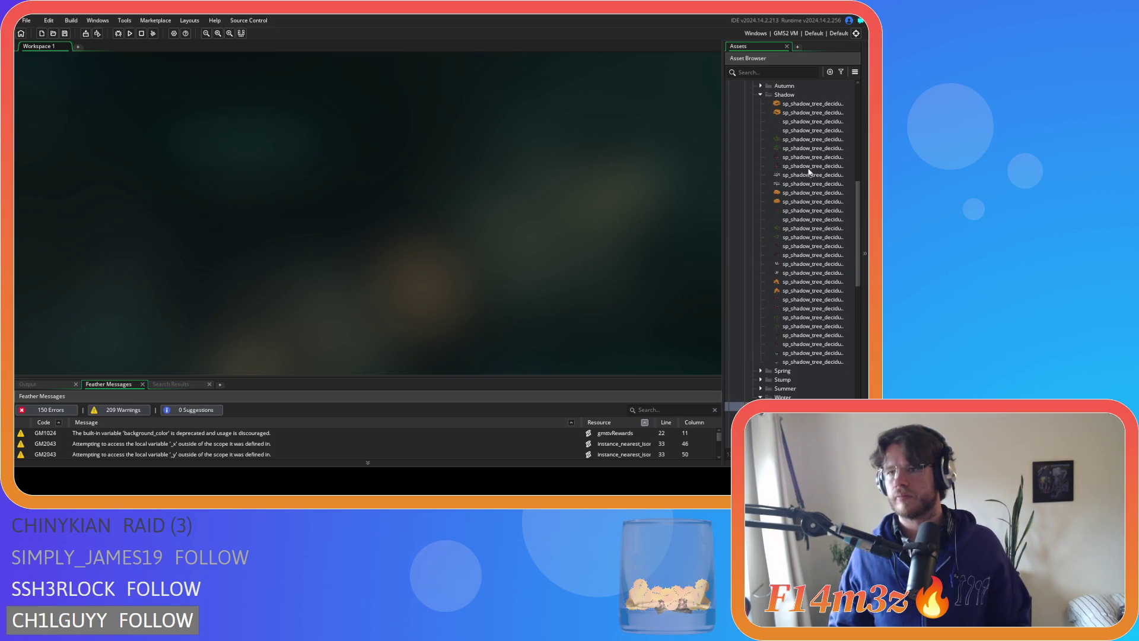
- Stamp the winter tree brush onto a new layer of sp_shadow_tree_deciduous_large_winter
double_click(811, 157)
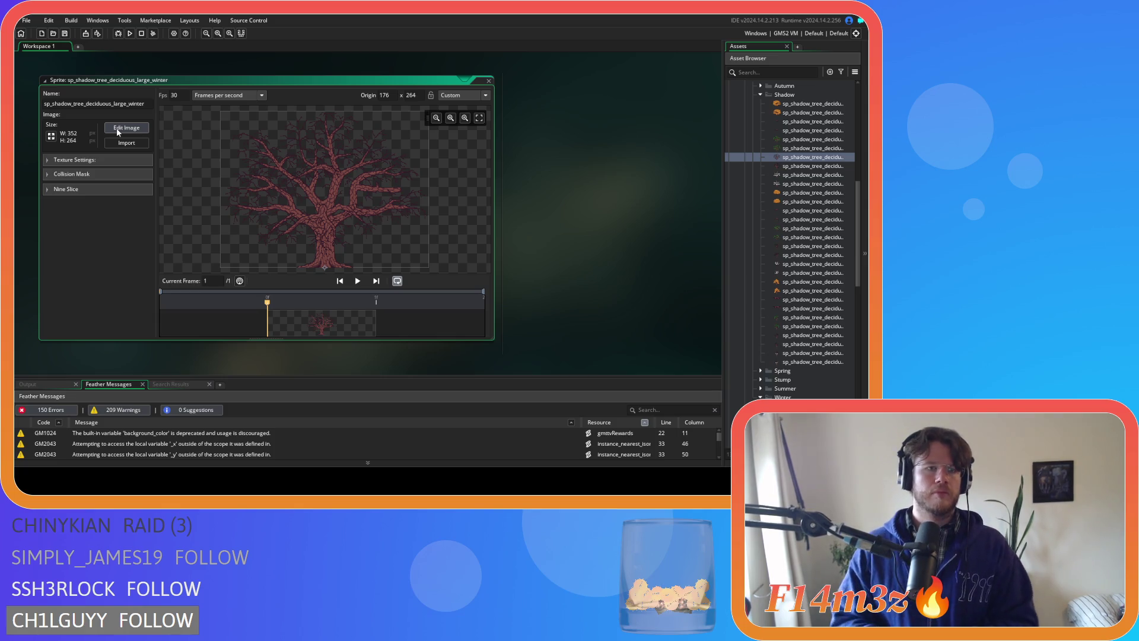
left_click(118, 129)
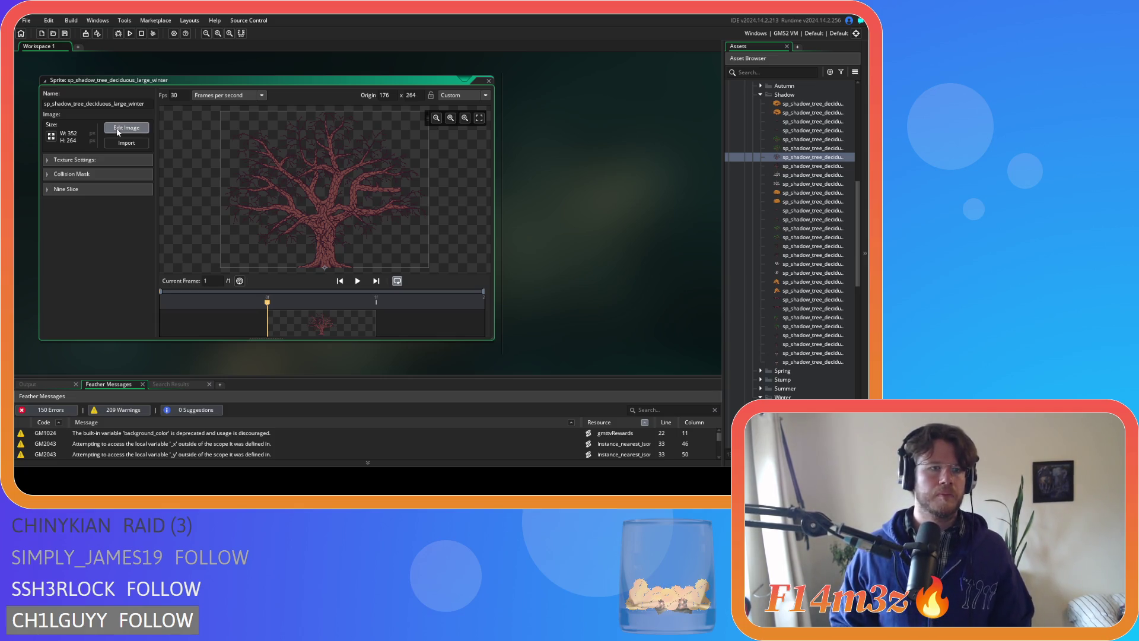
left_click(621, 357)
left_click(631, 98)
left_click(342, 236)
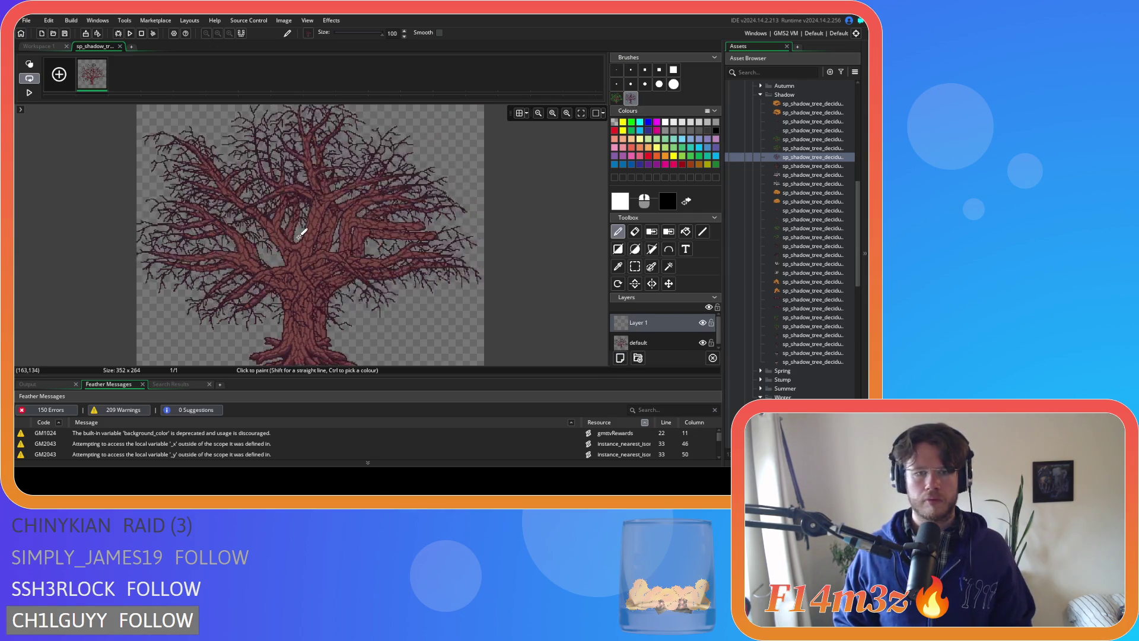
left_click(313, 243)
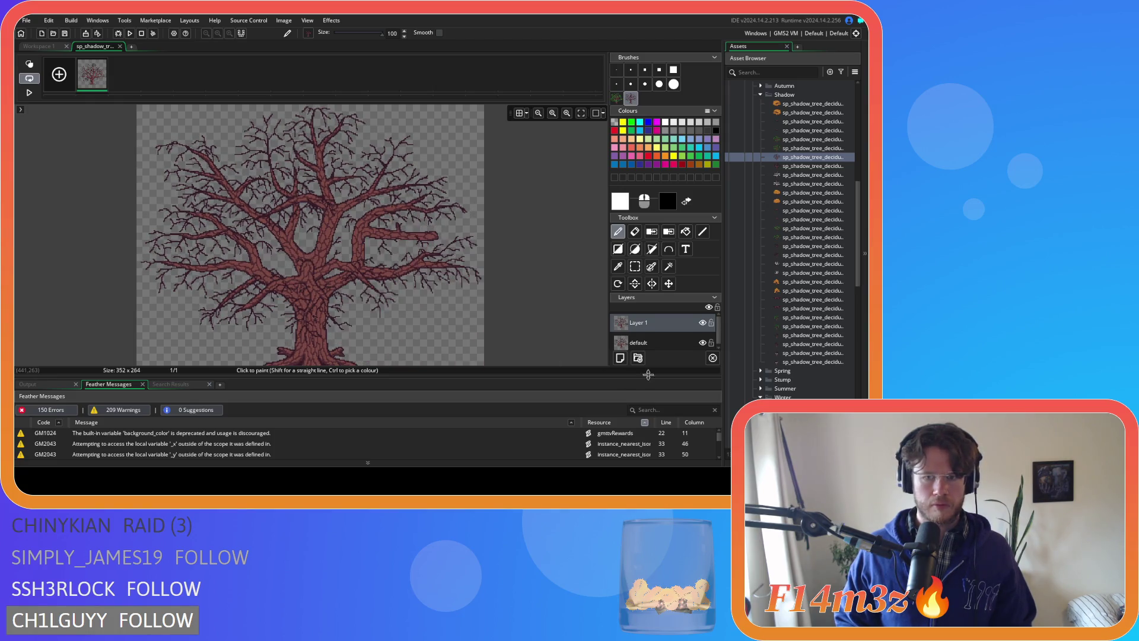
- Delete the old default layer, close the image editor, and reopen sp_tree_deciduous_large_winter
left_click(703, 343)
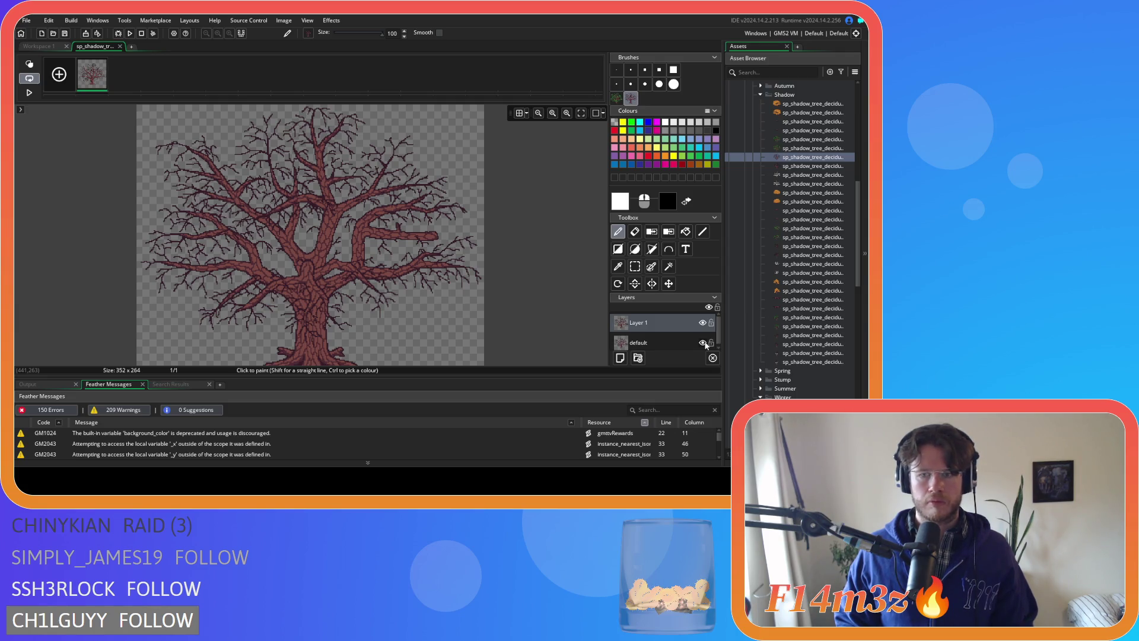
left_click(663, 347)
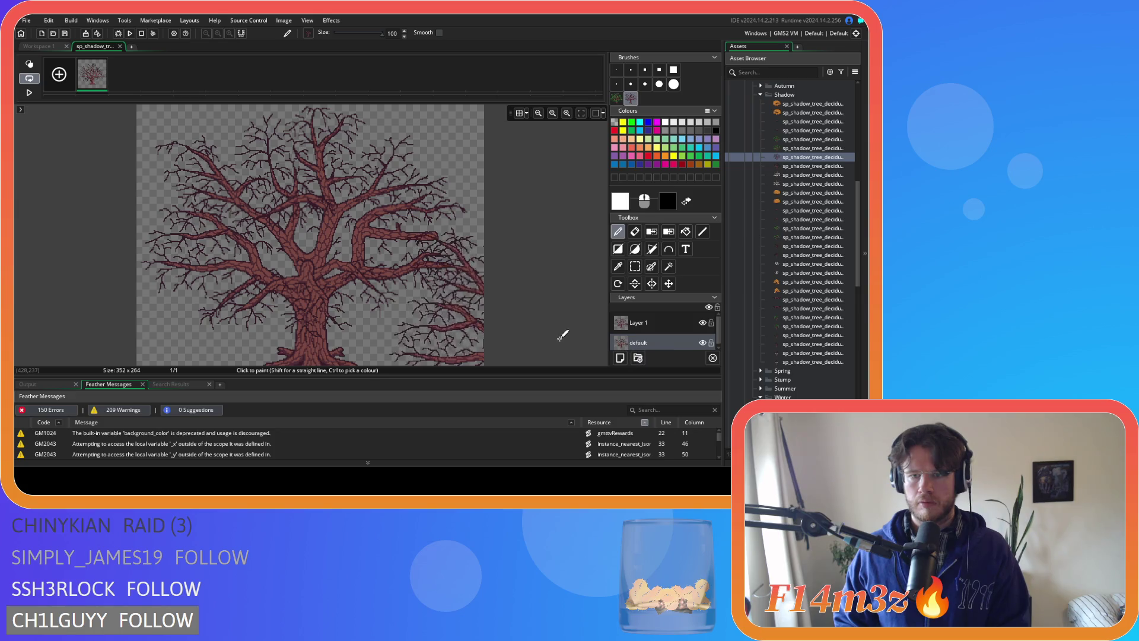
key("Delete")
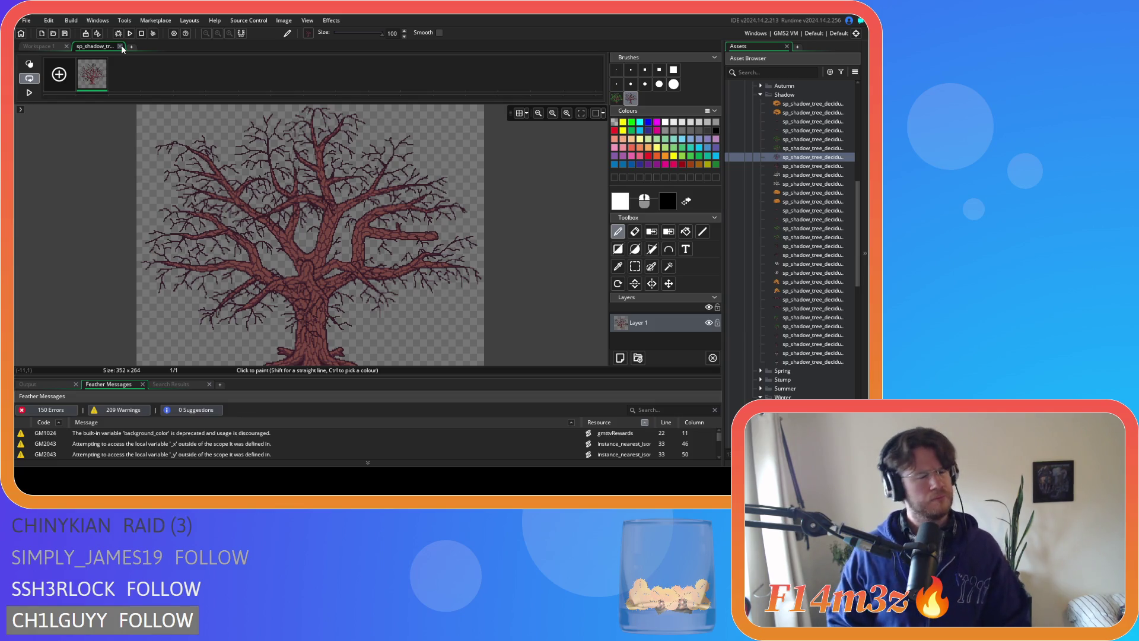
left_click(121, 45)
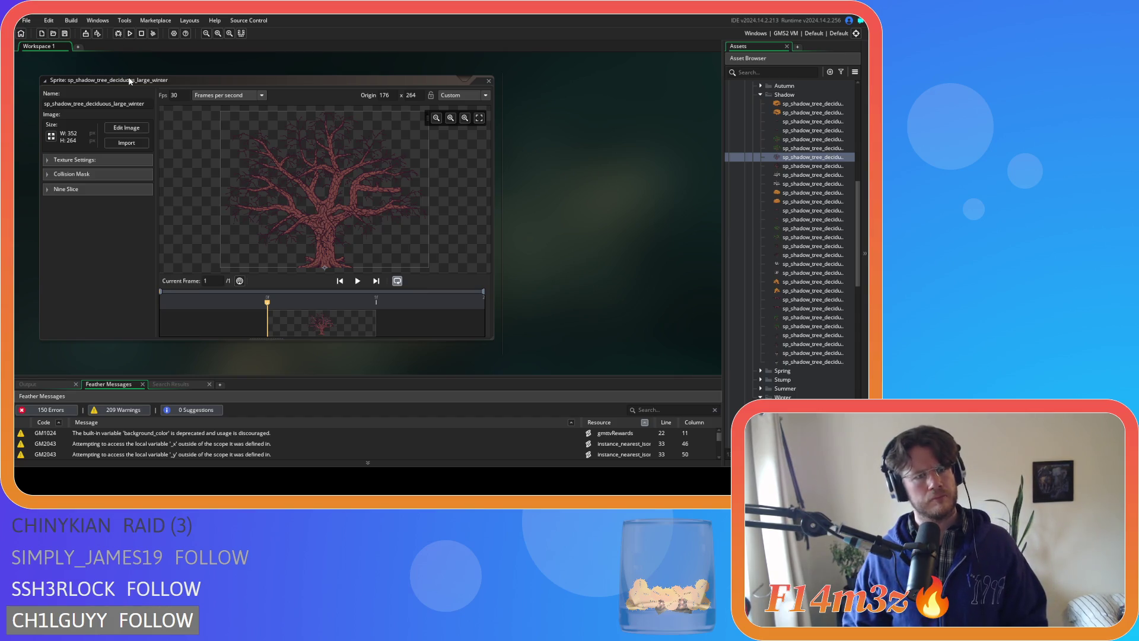
scroll(814, 287, "down", 3)
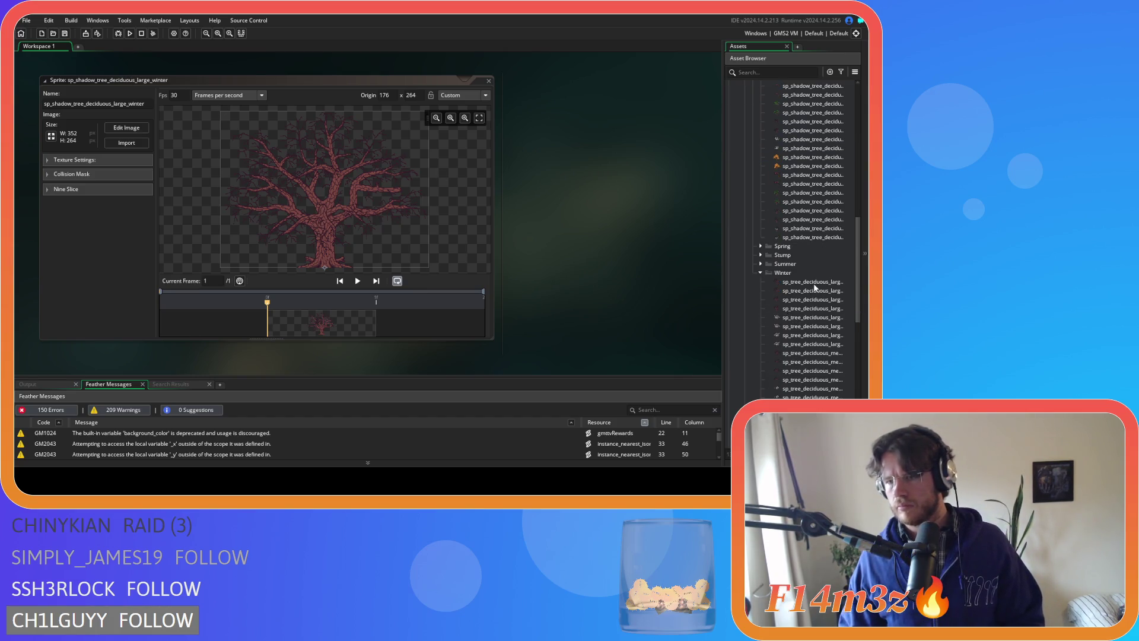
double_click(815, 282)
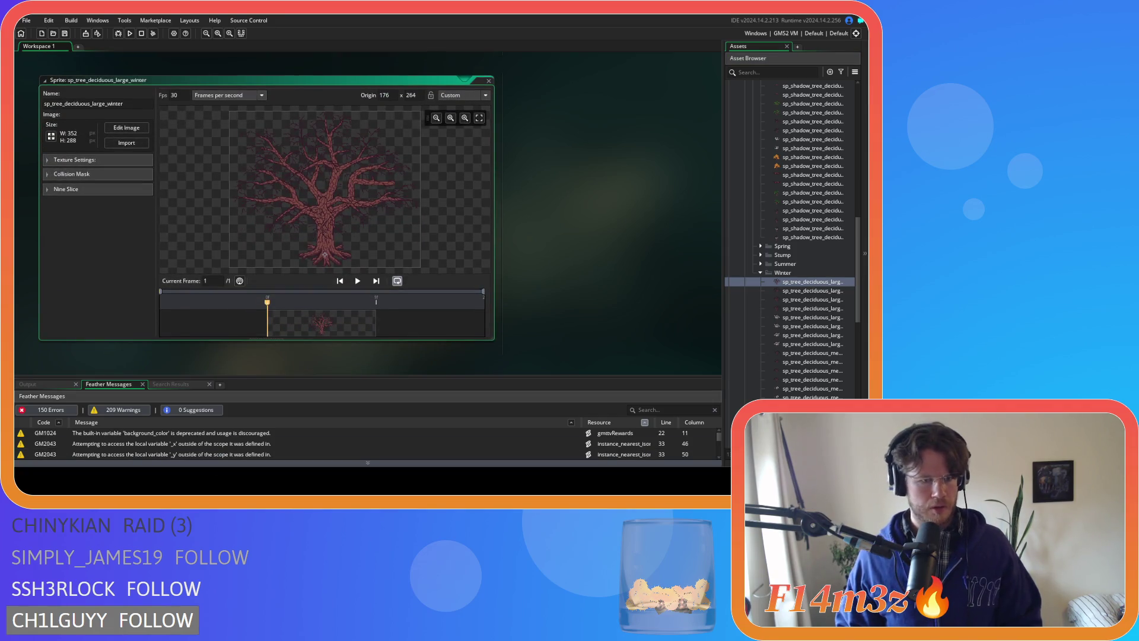
- In Aseprite, hide the Snow and Snow Front layers on the winter tree
key("alt+Tab")
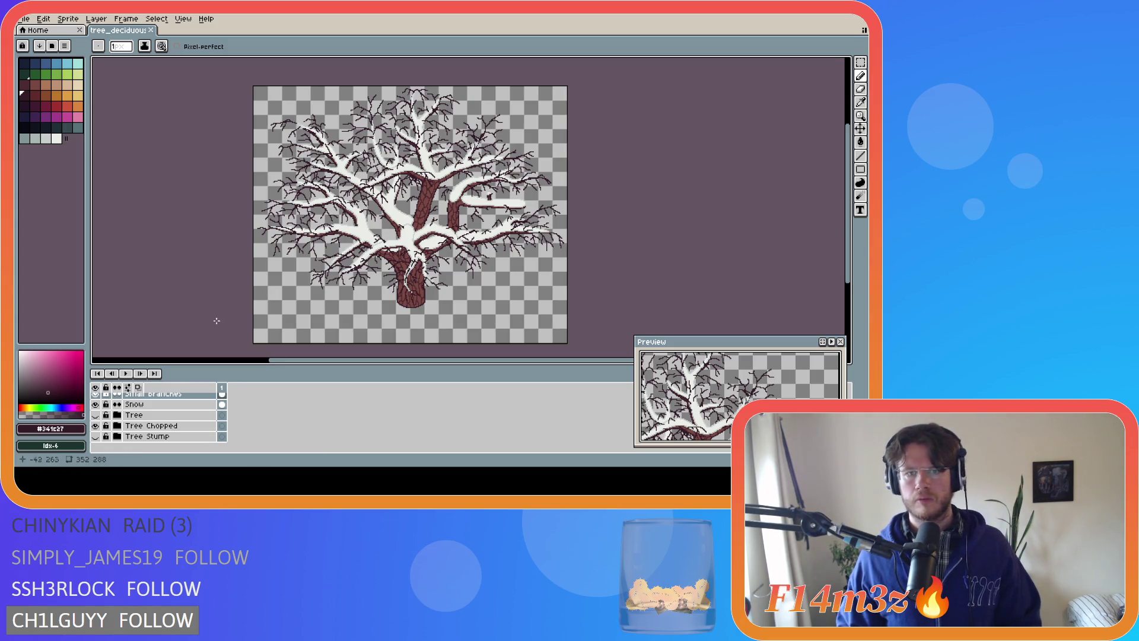
scroll(178, 430, "up", 2)
scroll(182, 436, "up", 2)
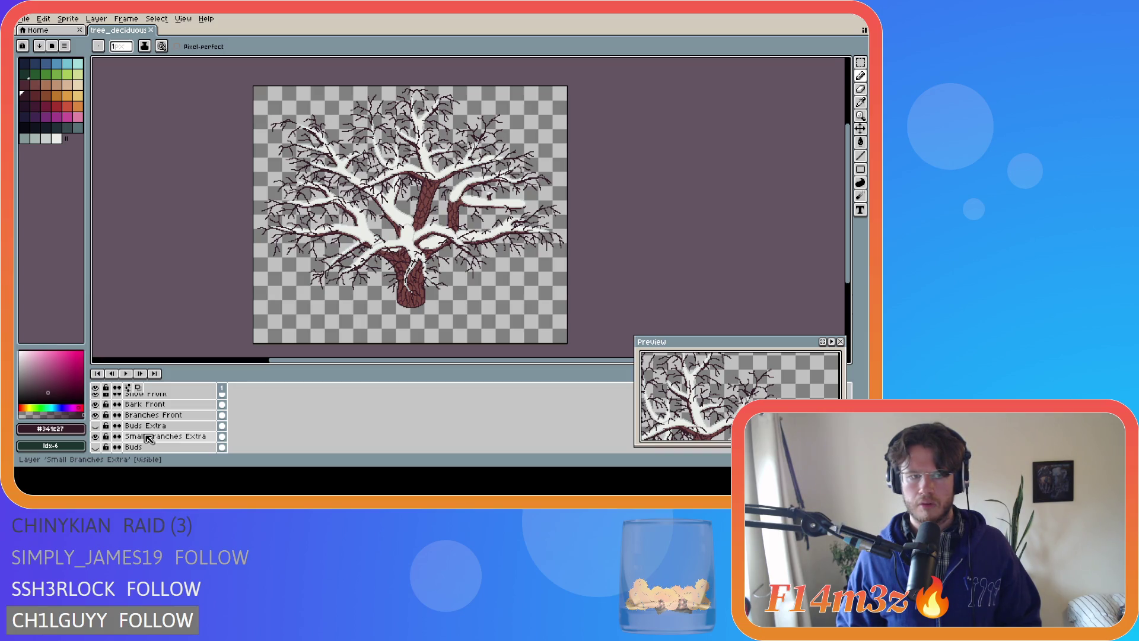
scroll(147, 438, "down", 2)
left_click(95, 437)
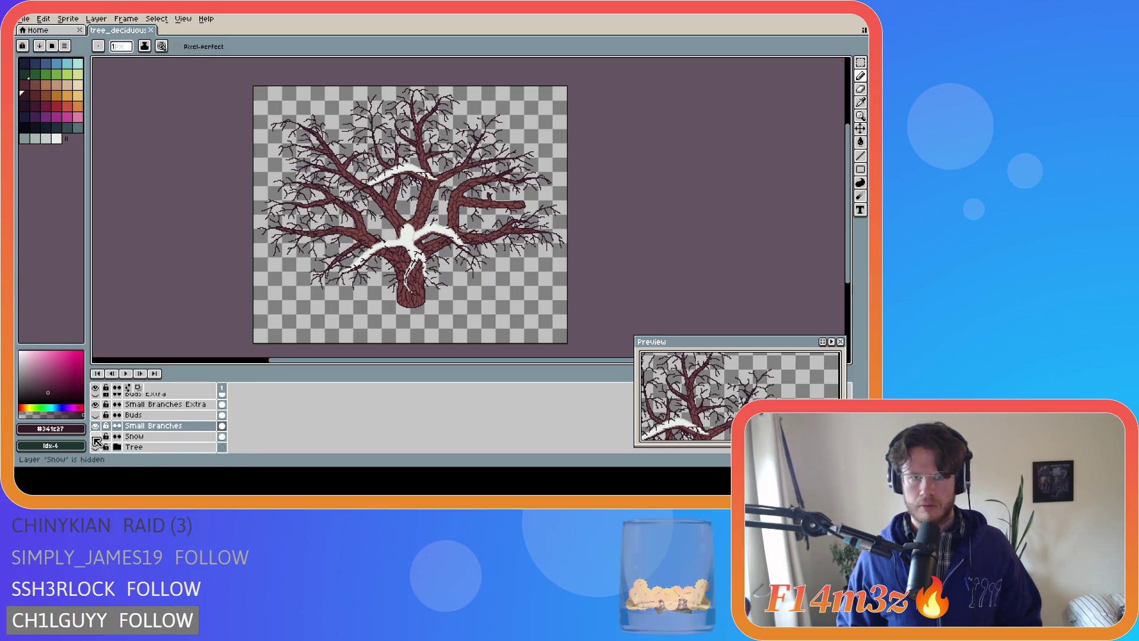
scroll(101, 436, "up", 5)
left_click(104, 426)
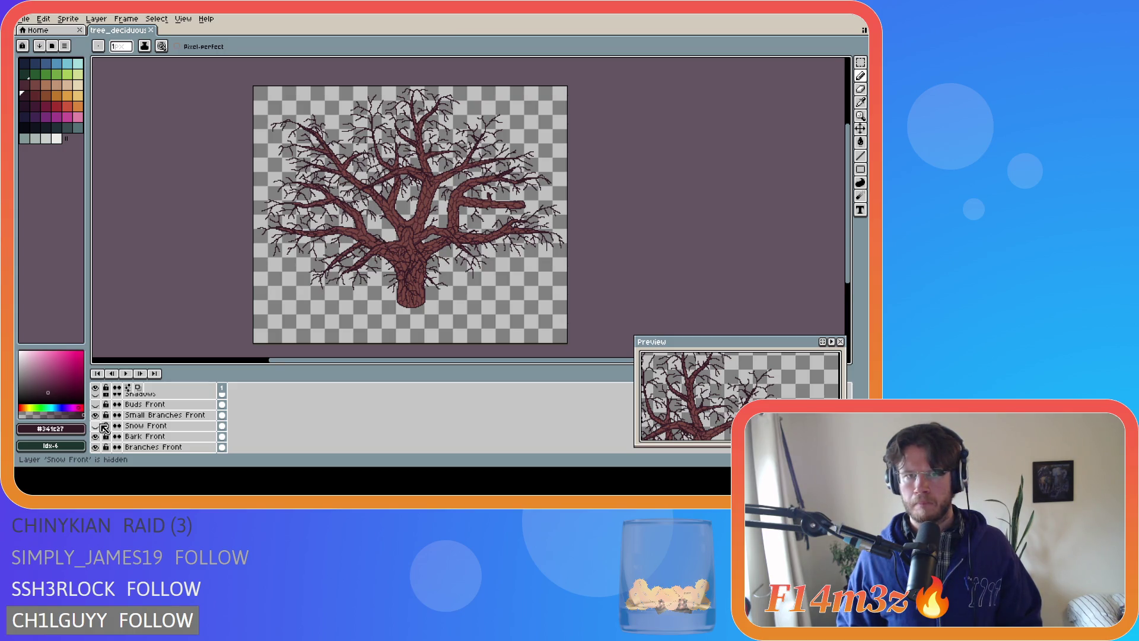
scroll(454, 206, "up", 4)
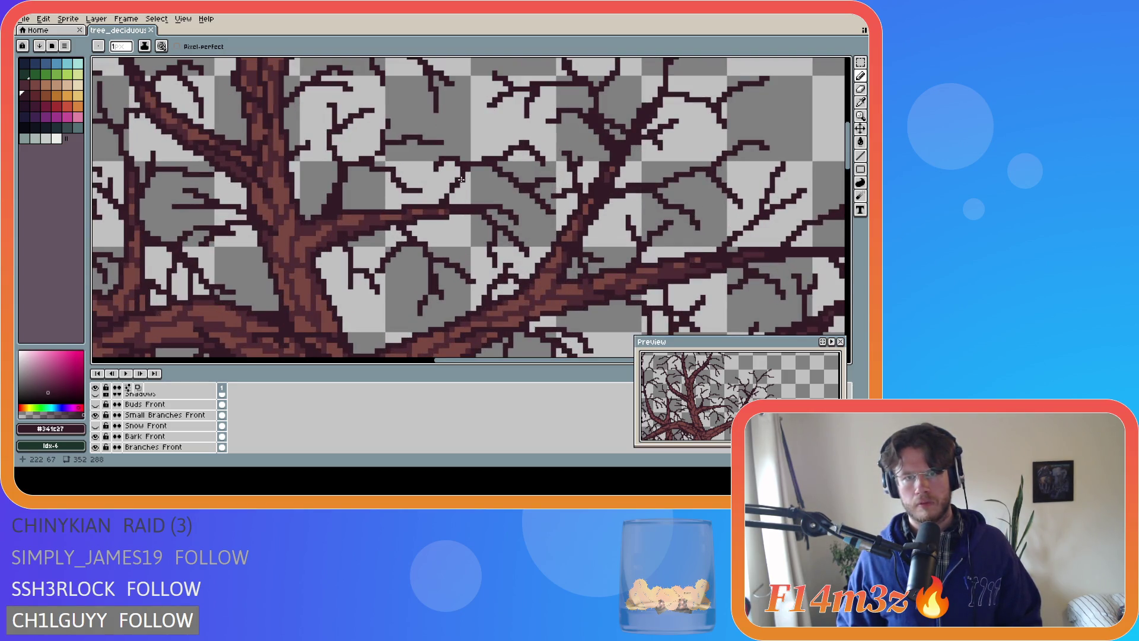
scroll(172, 427, "down", 2)
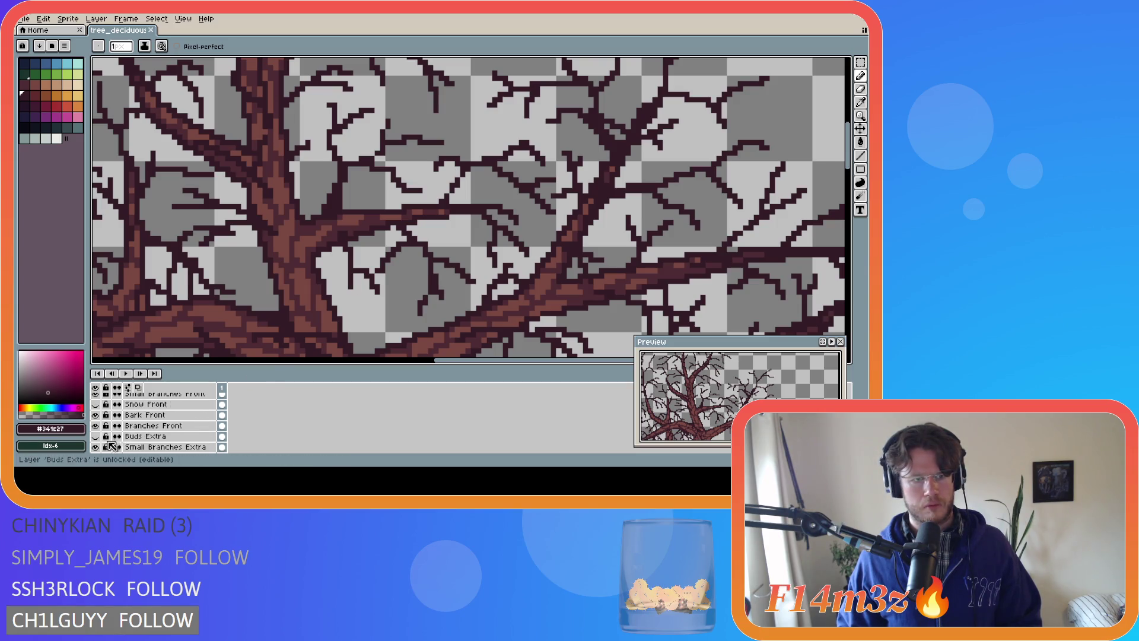
scroll(104, 442, "down", 3)
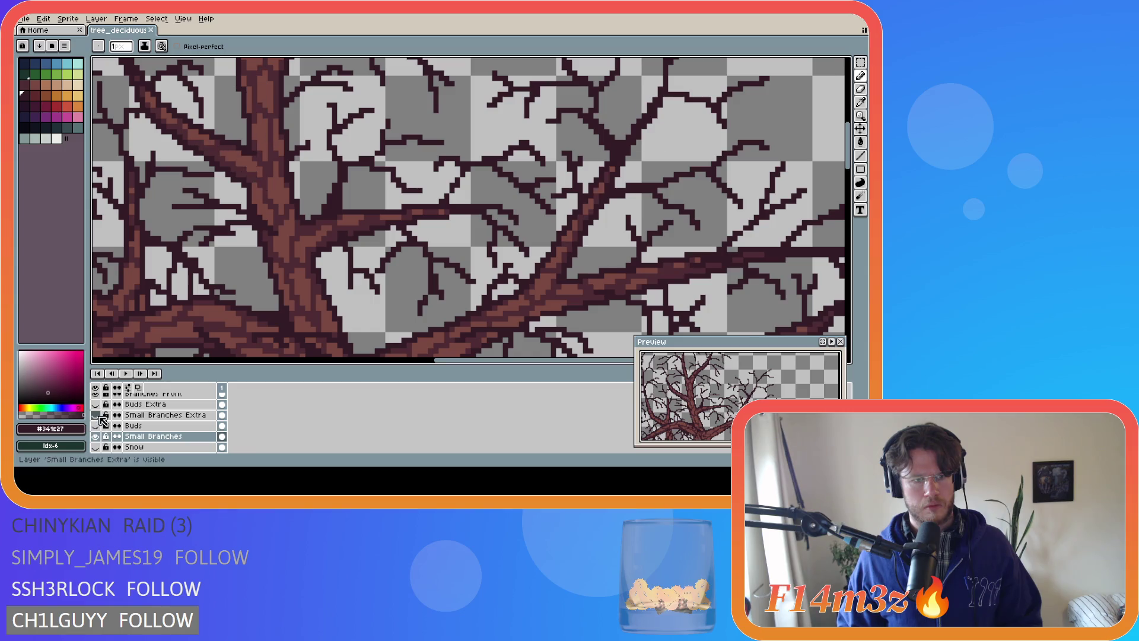
scroll(100, 429, "down", 2)
- Paint a few dark branch pixels on the Small Branches layer and save tree_deciduous_large_winter.ase
left_click(153, 415)
left_click(459, 177)
left_click(448, 190)
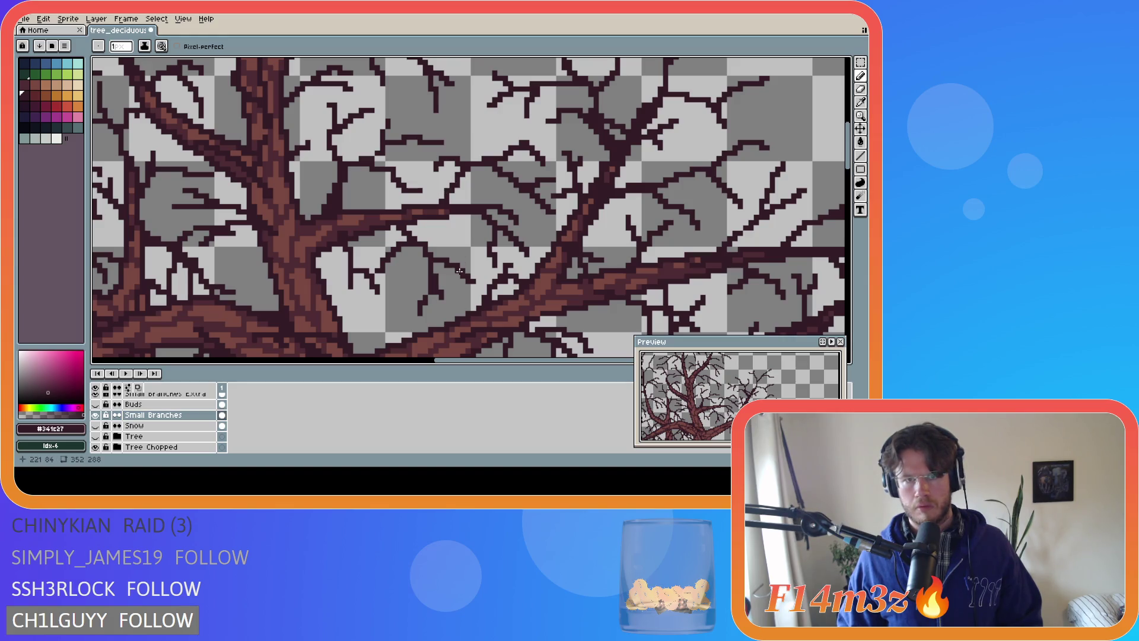
scroll(460, 271, "down", 4)
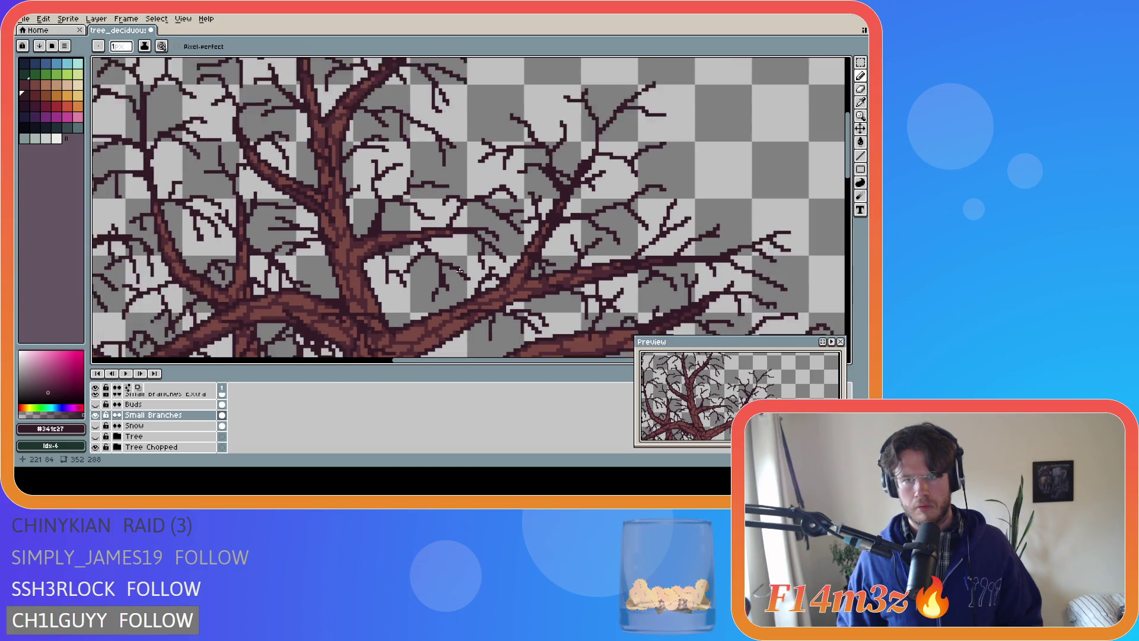
key("v")
key("b")
key("ctrl+s")
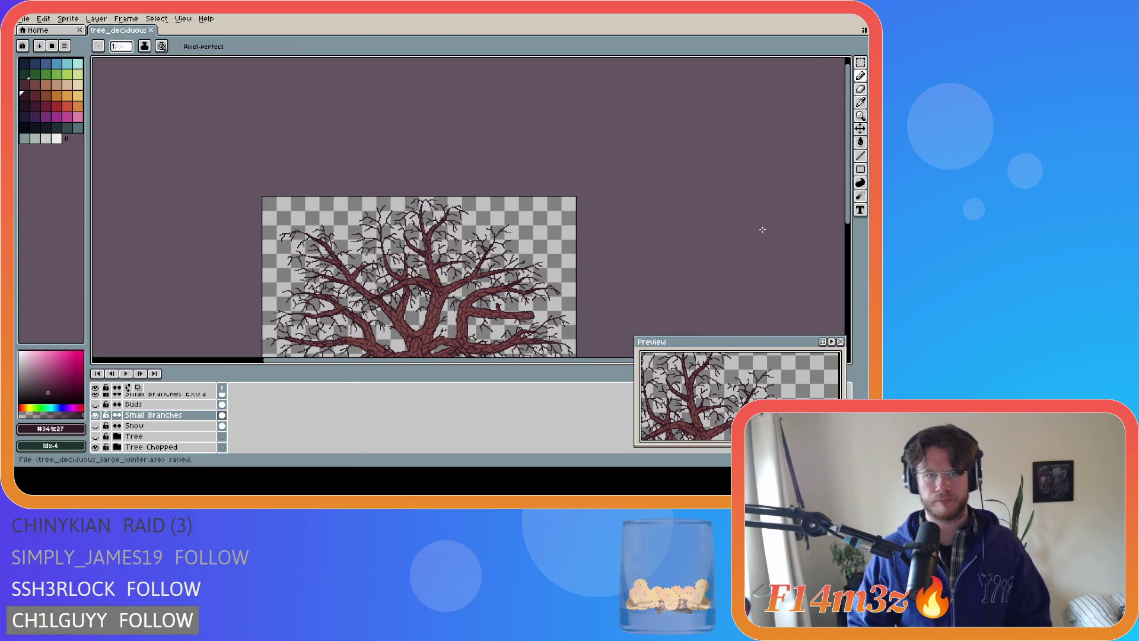
- Zoom around the edited tree to review it, then return to GameMaker
scroll(851, 236, "down", 1)
scroll(852, 236, "down", 3)
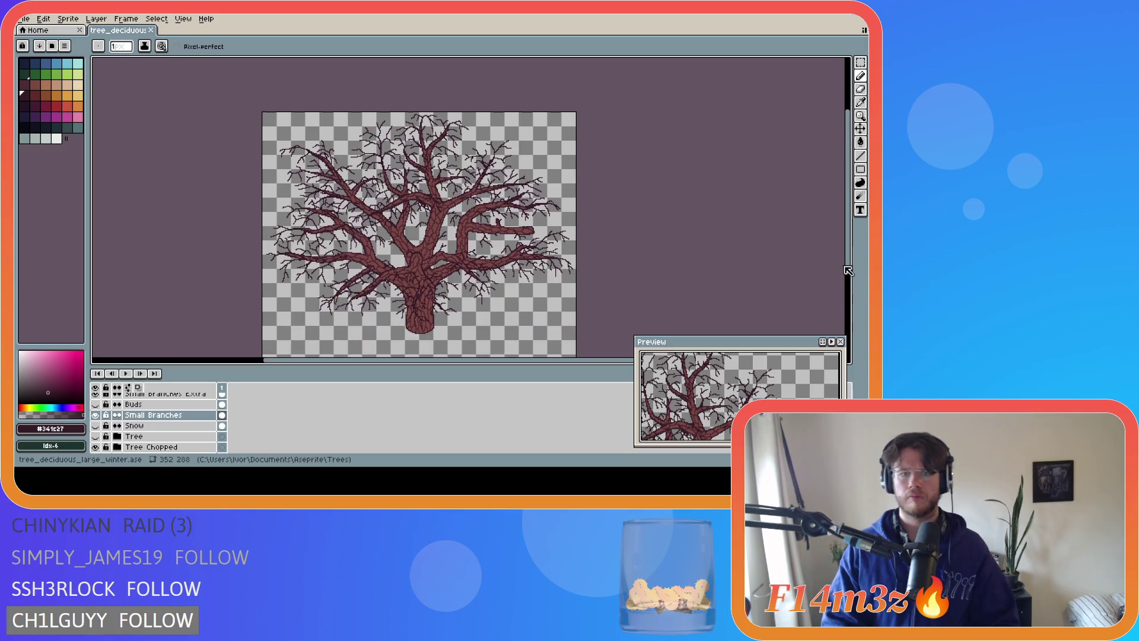
scroll(483, 253, "up", 2)
scroll(484, 254, "down", 2)
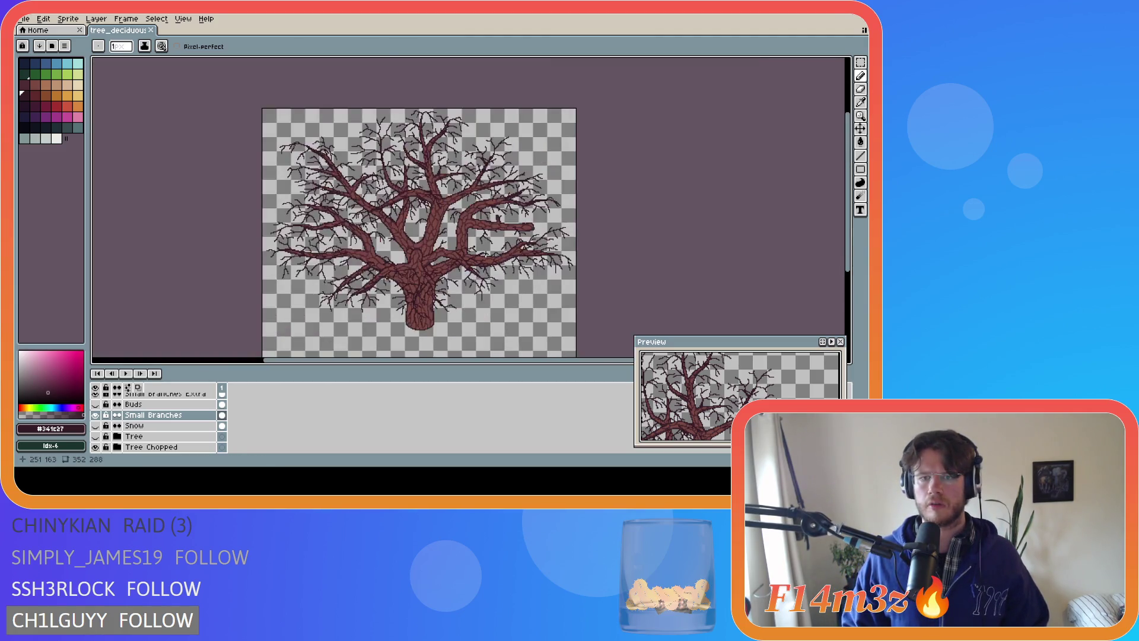
scroll(305, 253, "up", 3)
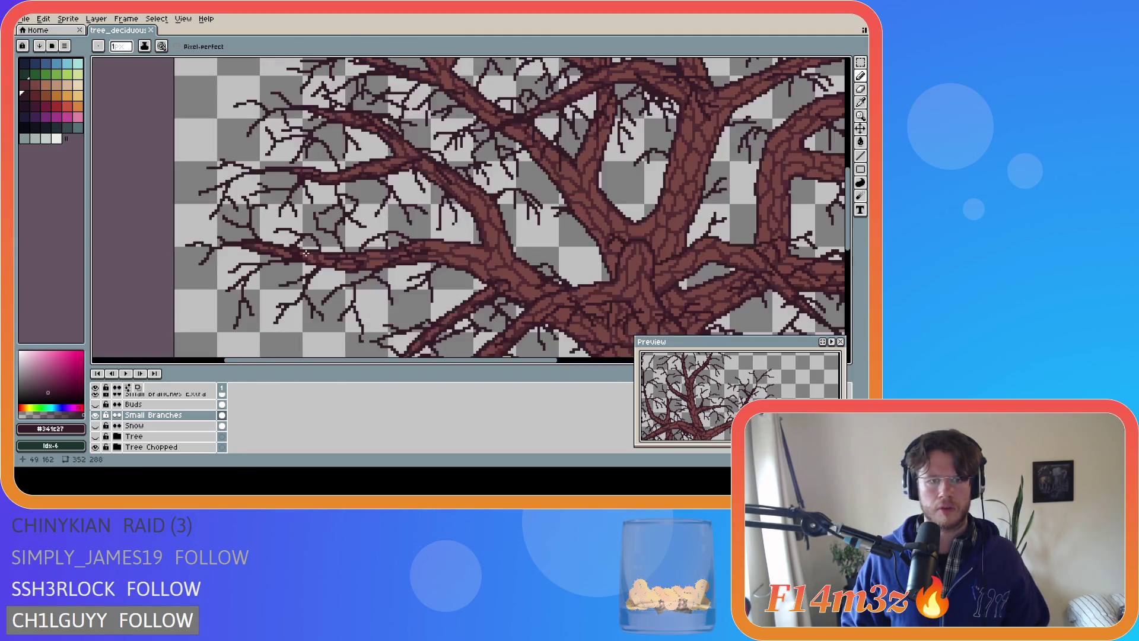
scroll(305, 254, "down", 3)
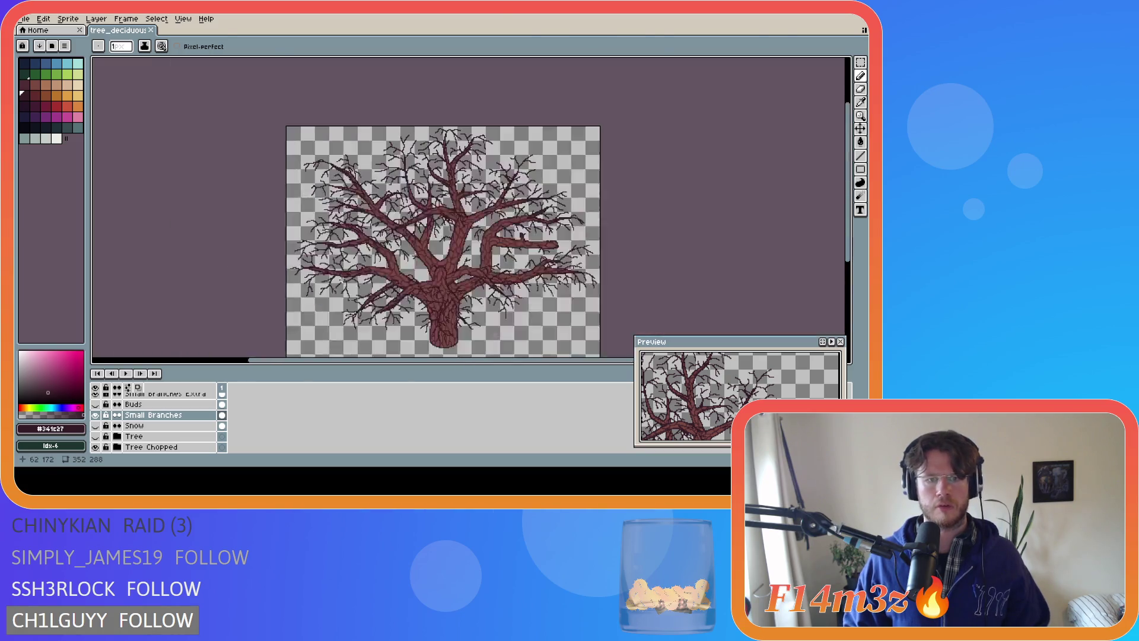
scroll(351, 267, "up", 2)
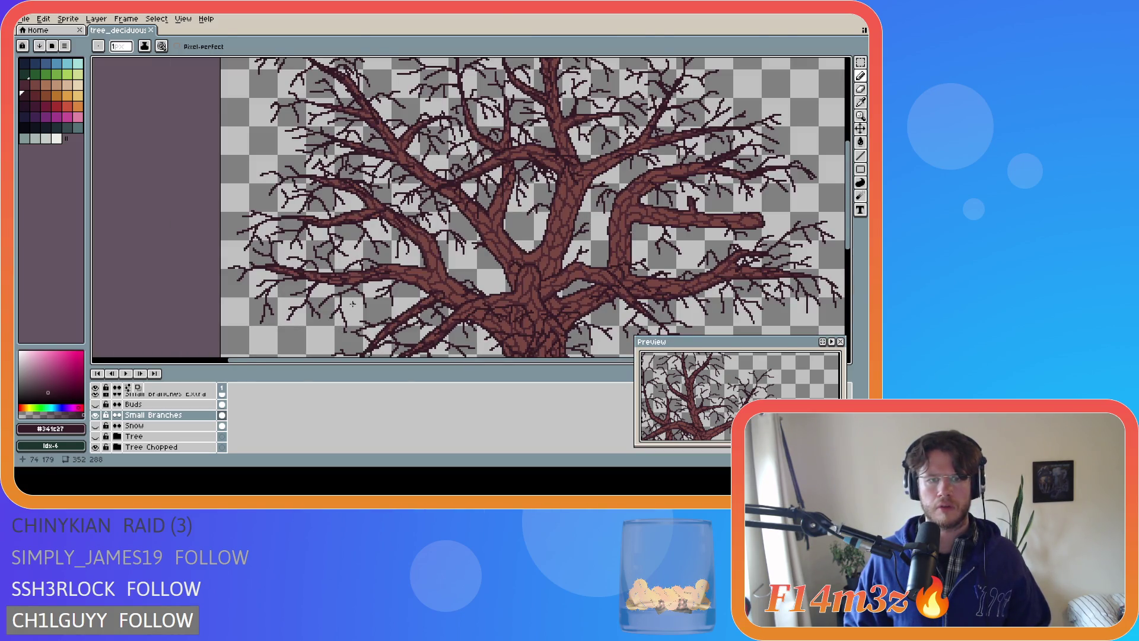
scroll(356, 303, "down", 2)
scroll(360, 303, "up", 2)
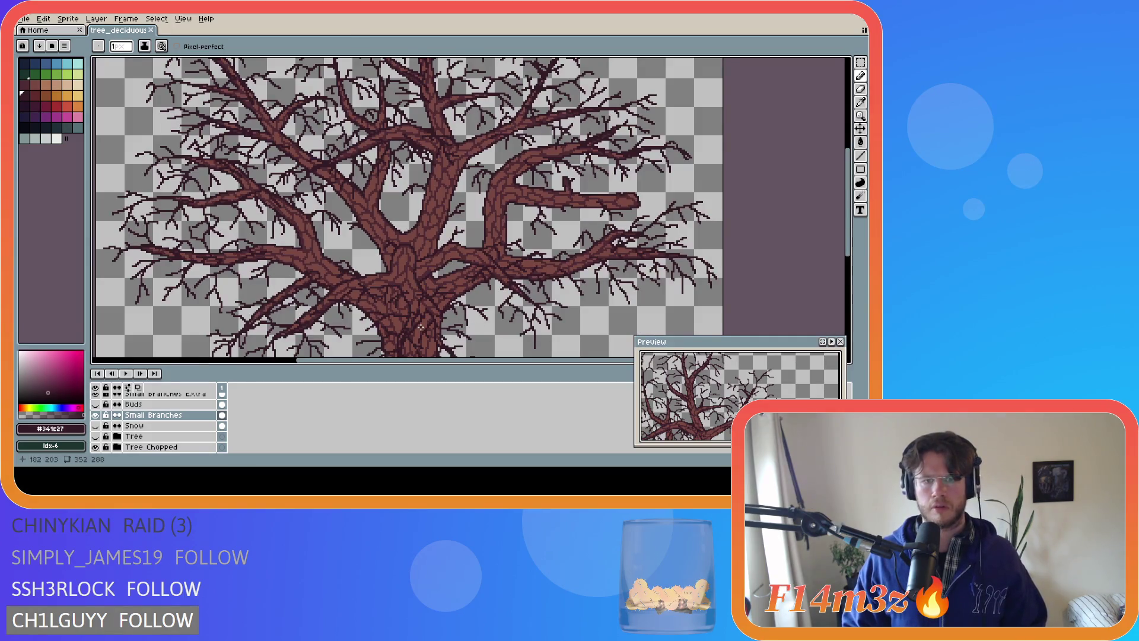
scroll(421, 327, "down", 2)
scroll(421, 327, "down", 1)
scroll(409, 301, "up", 1)
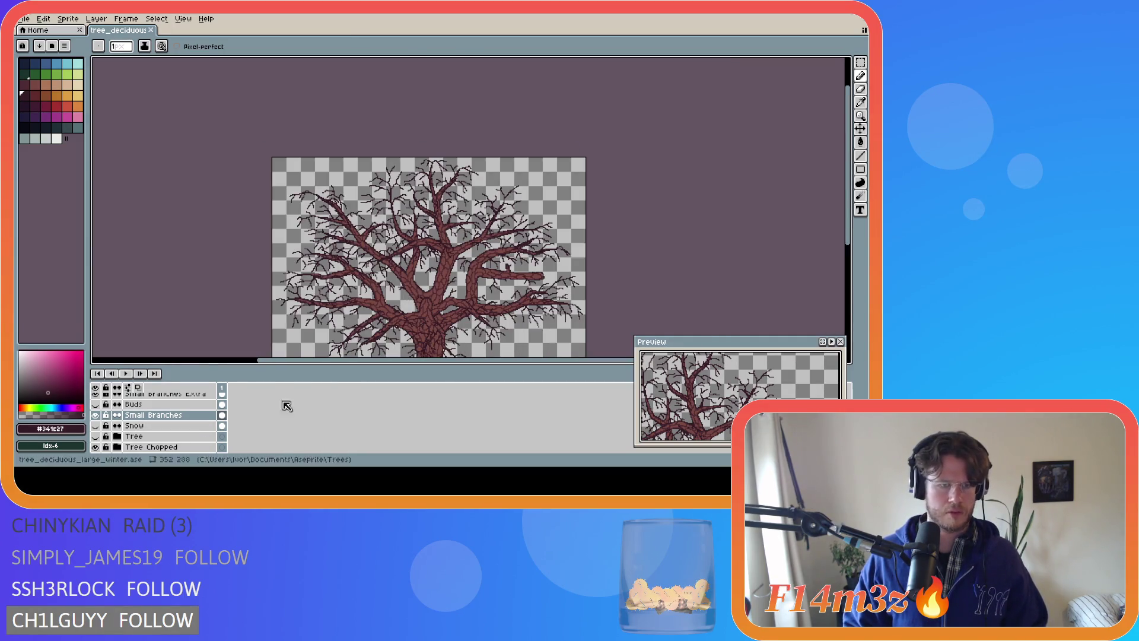
key("alt+Tab")
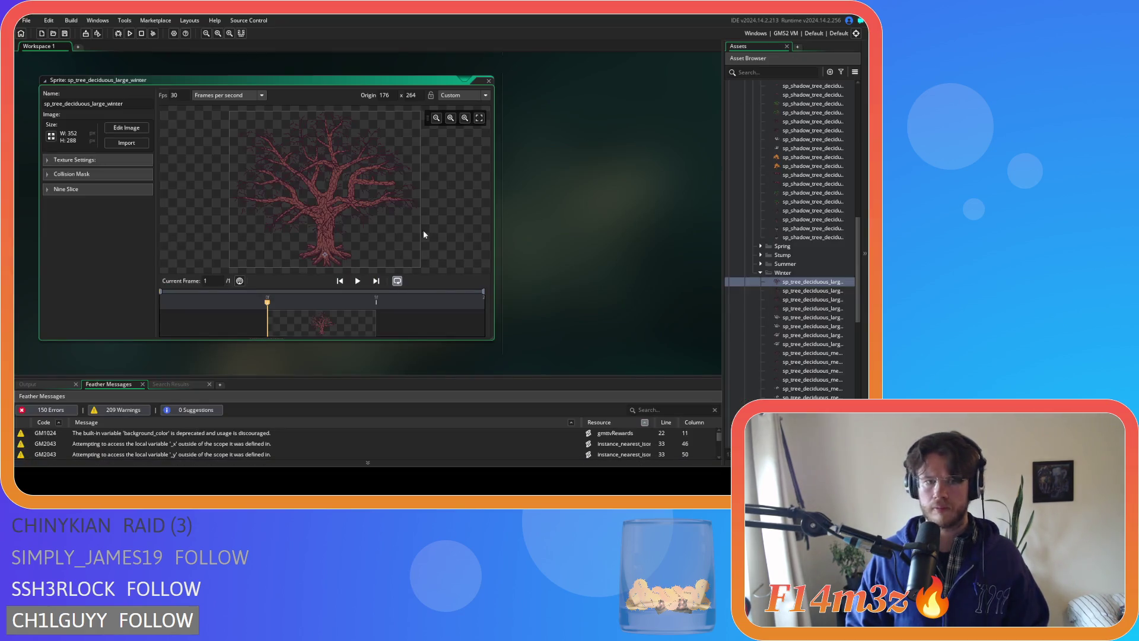
- Confirm the large winter tree image shows bare, snowless branches, then go back to Aseprite
left_click(119, 130)
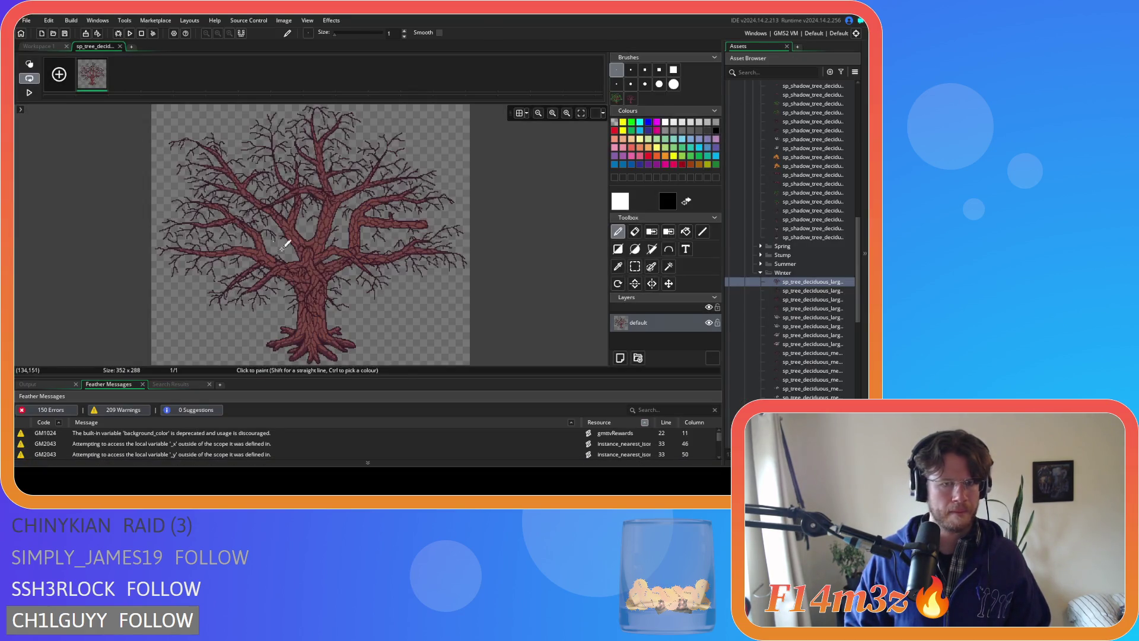
scroll(366, 250, "down", 1)
scroll(367, 249, "up", 4)
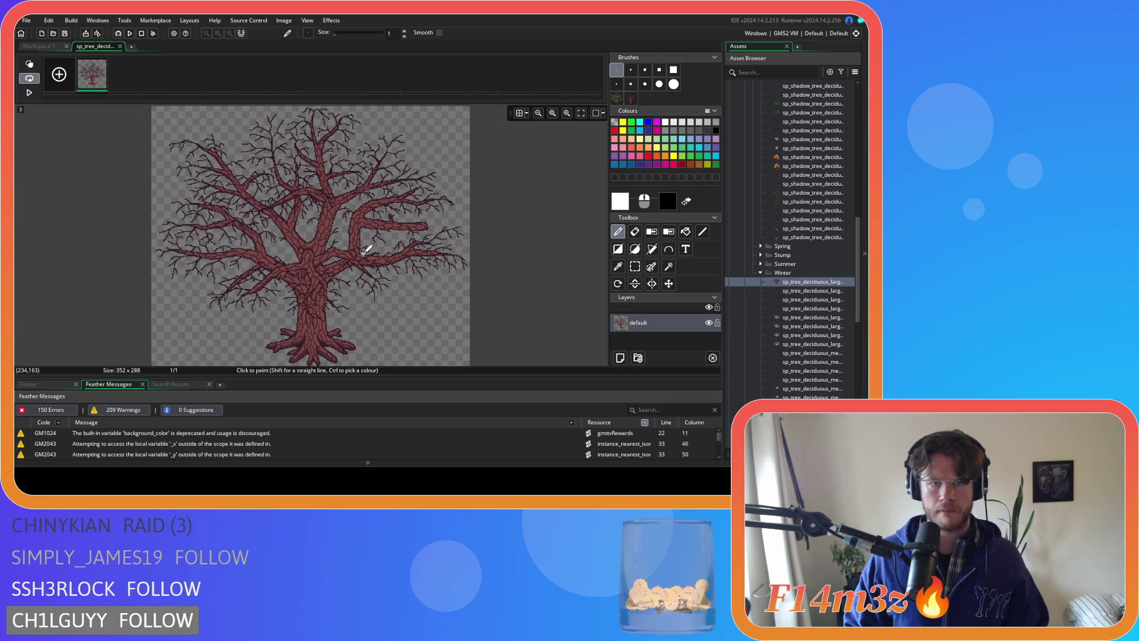
scroll(447, 246, "down", 3)
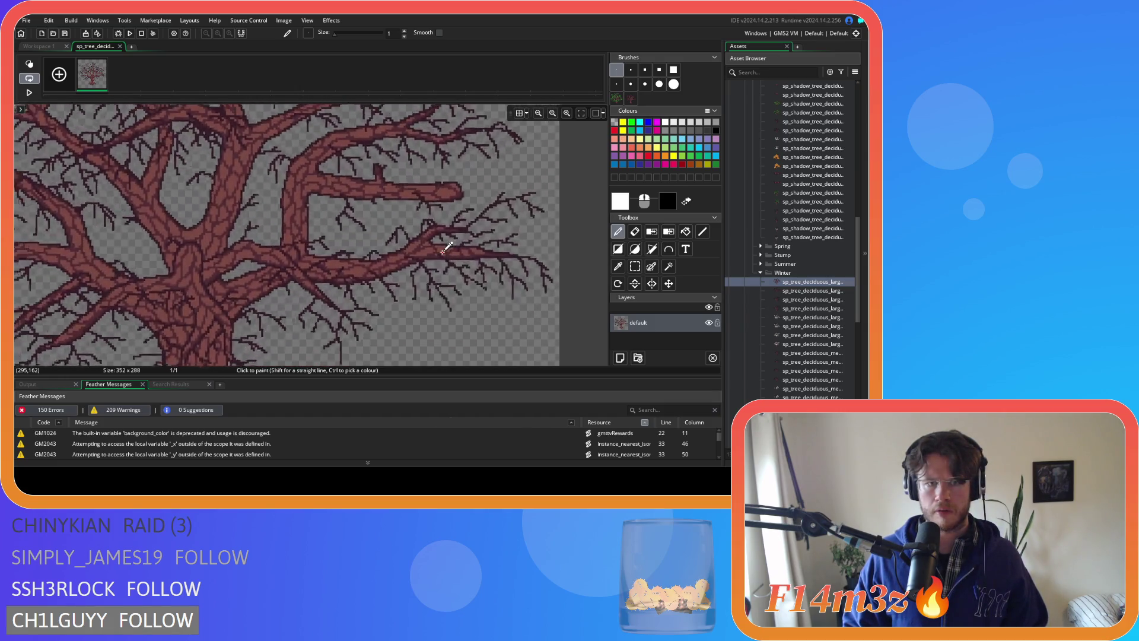
left_click(120, 46)
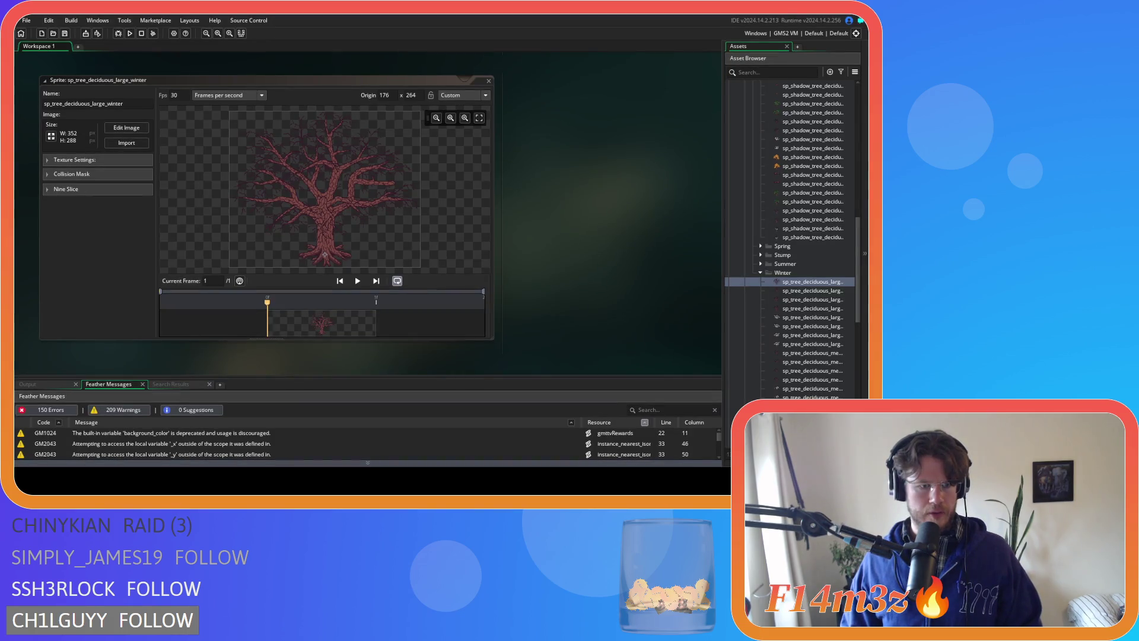
key("alt+Tab")
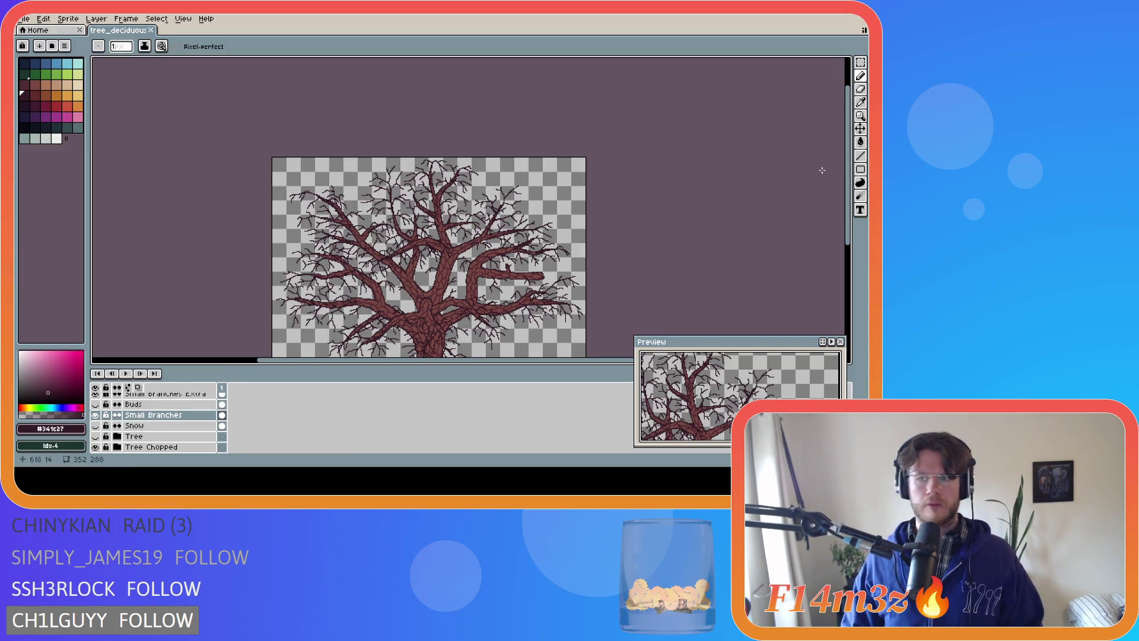
- Export the snowless chopped-trunk winter tree to the Final folder as the _chopped PNG
scroll(852, 208, "down", 2)
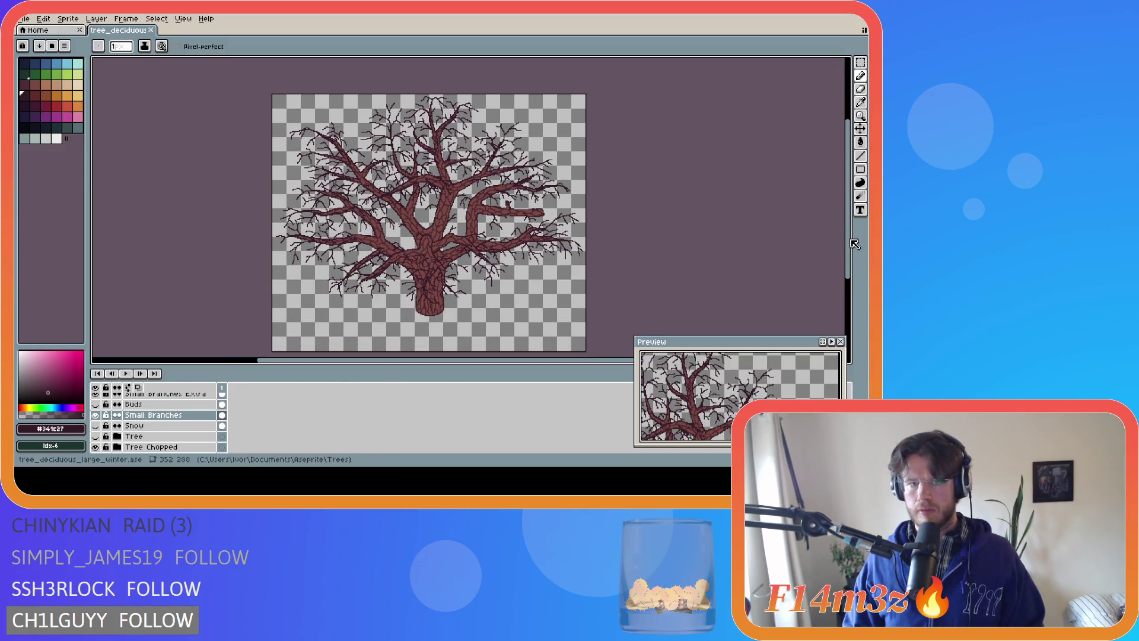
left_click(28, 21)
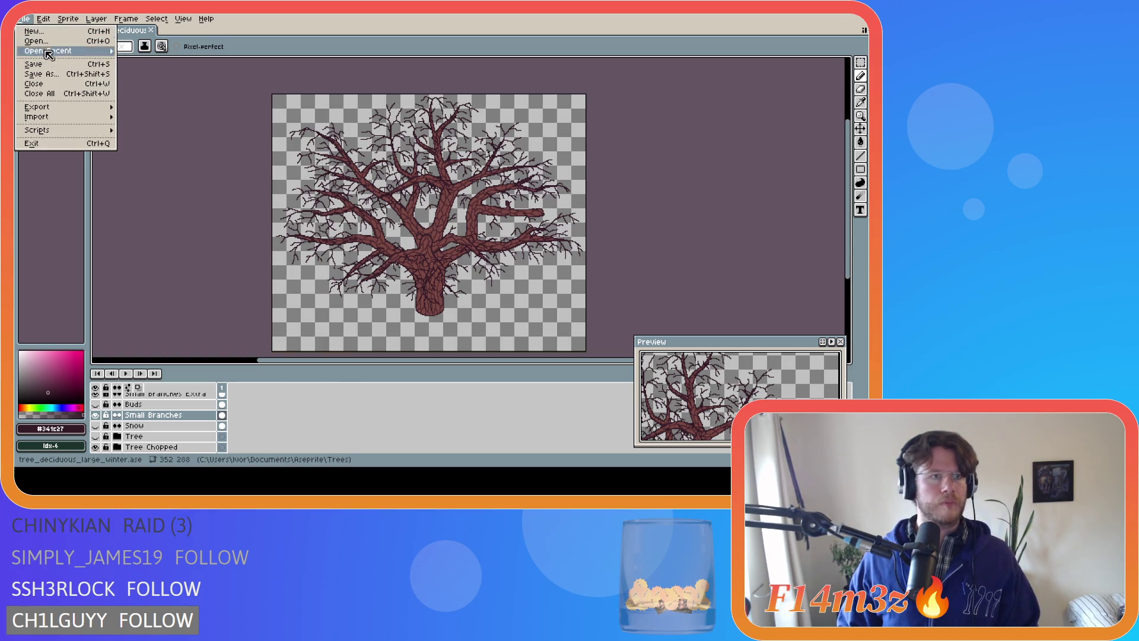
mouse_move(65, 108)
left_click(152, 109)
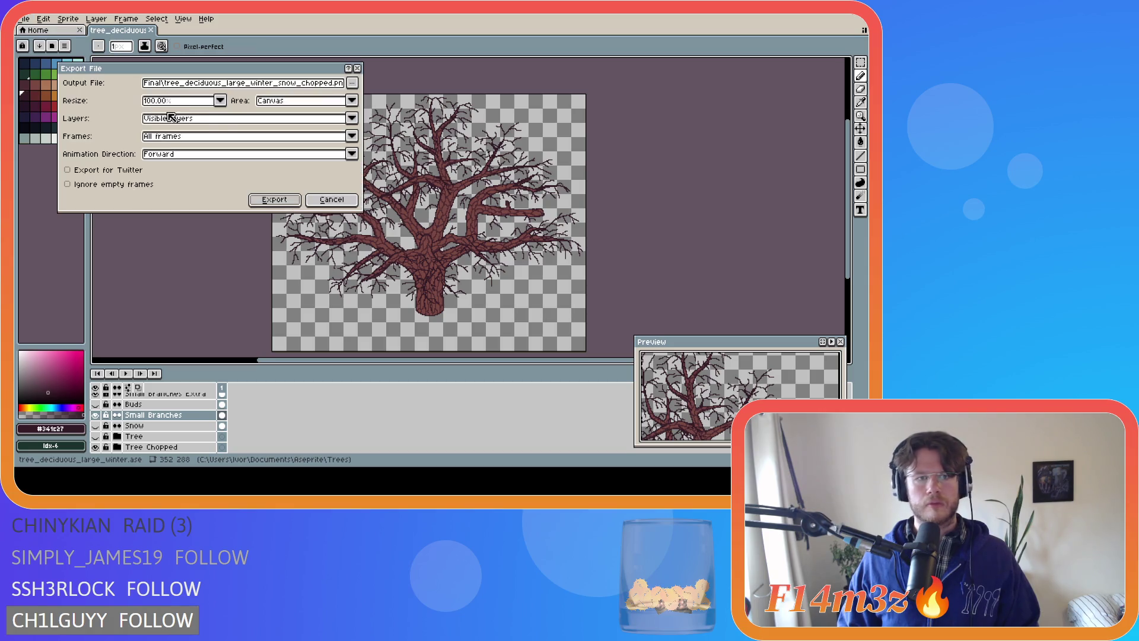
left_click(353, 84)
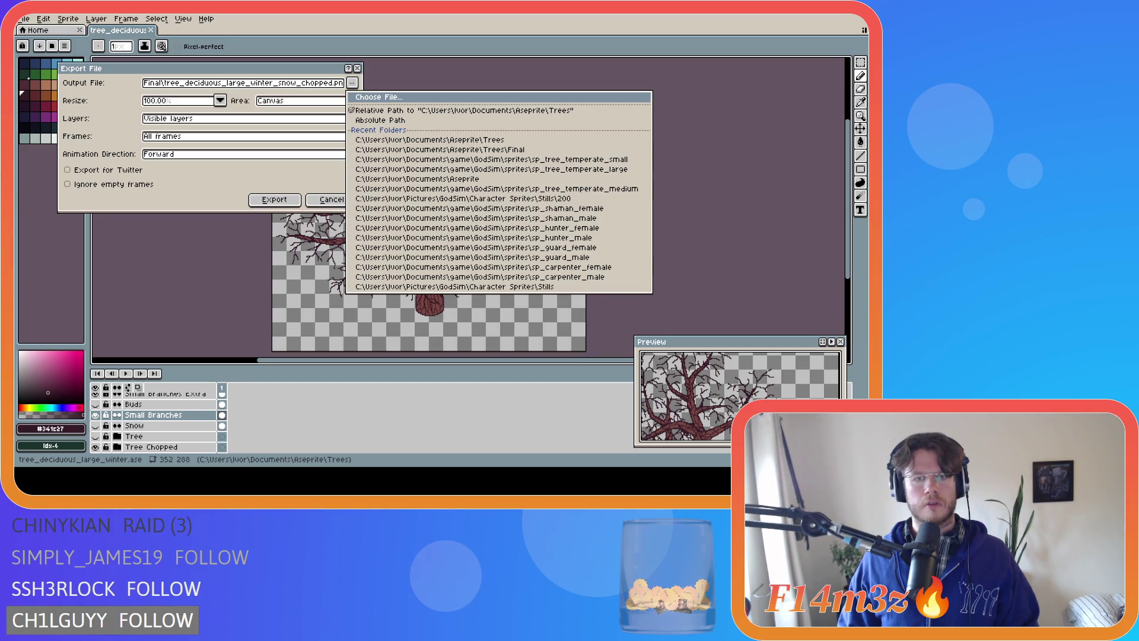
left_click(353, 83)
left_click(274, 200)
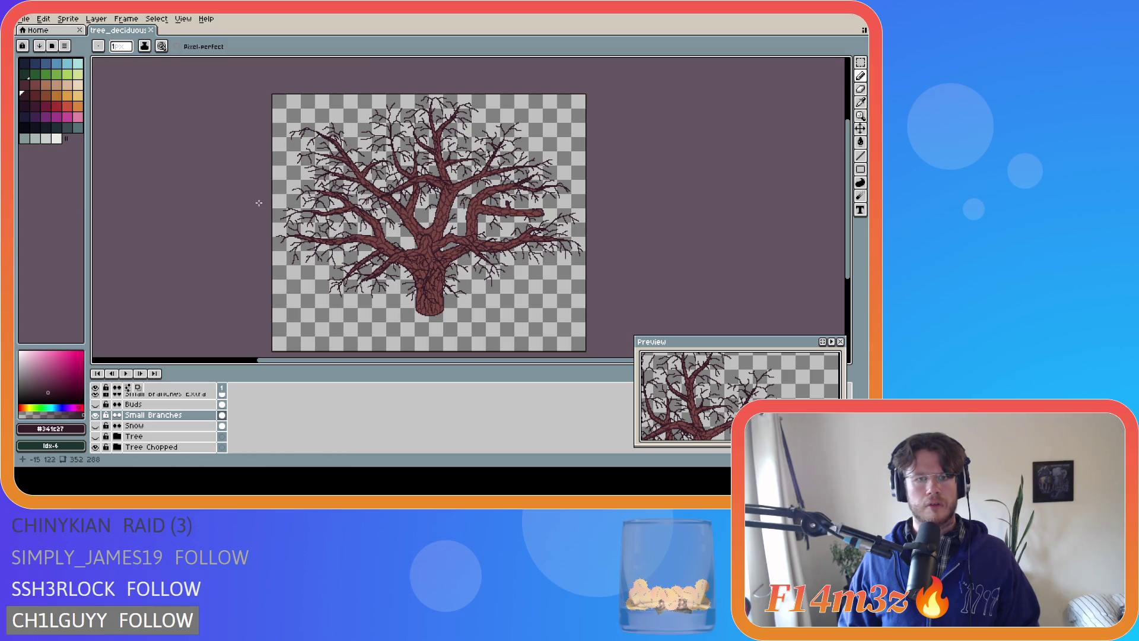
- Show the Snow and Snow Front layers, export the _snow_chopped PNG to Final, then hide Tree Chopped
left_click(95, 426)
scroll(116, 435, "up", 5)
left_click(95, 416)
left_click(95, 414)
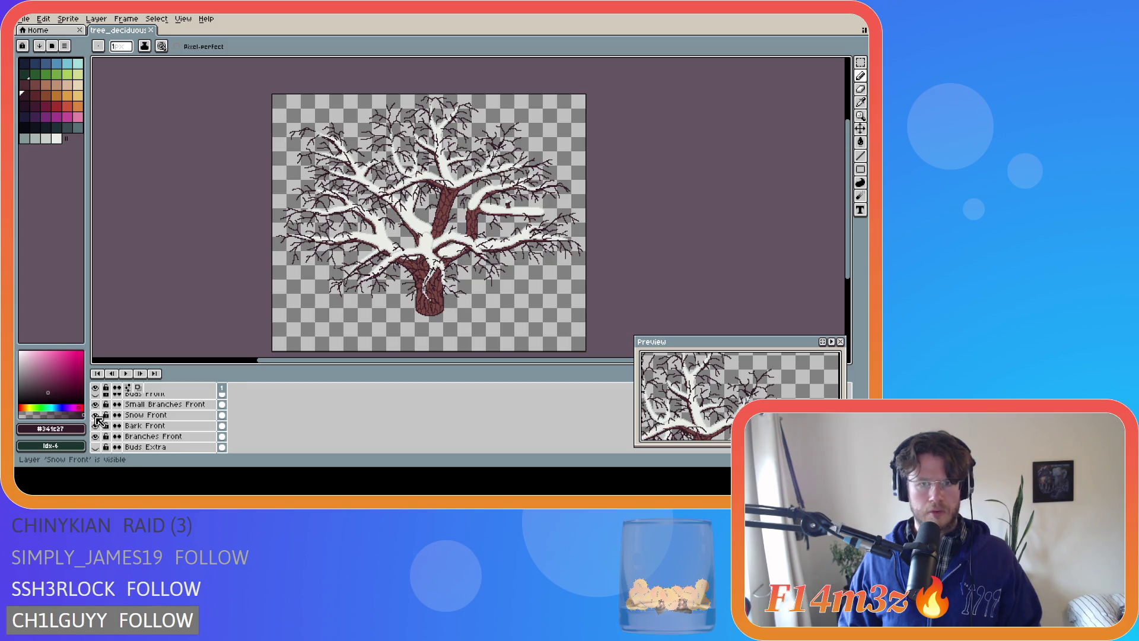
left_click(29, 20)
mouse_move(63, 110)
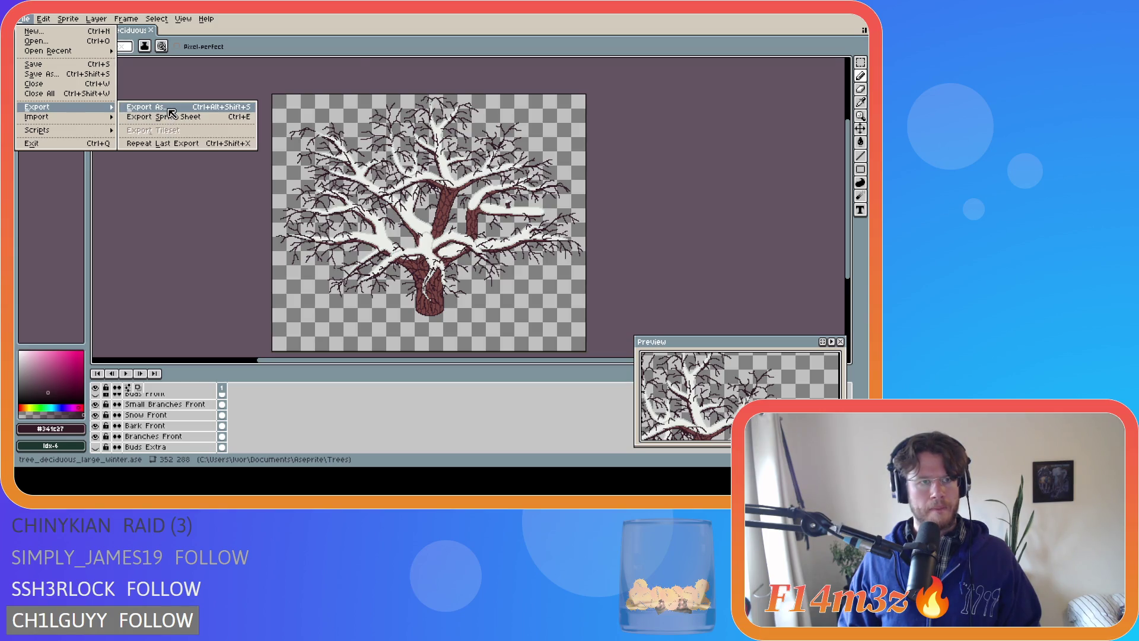
left_click(168, 110)
left_click(352, 83)
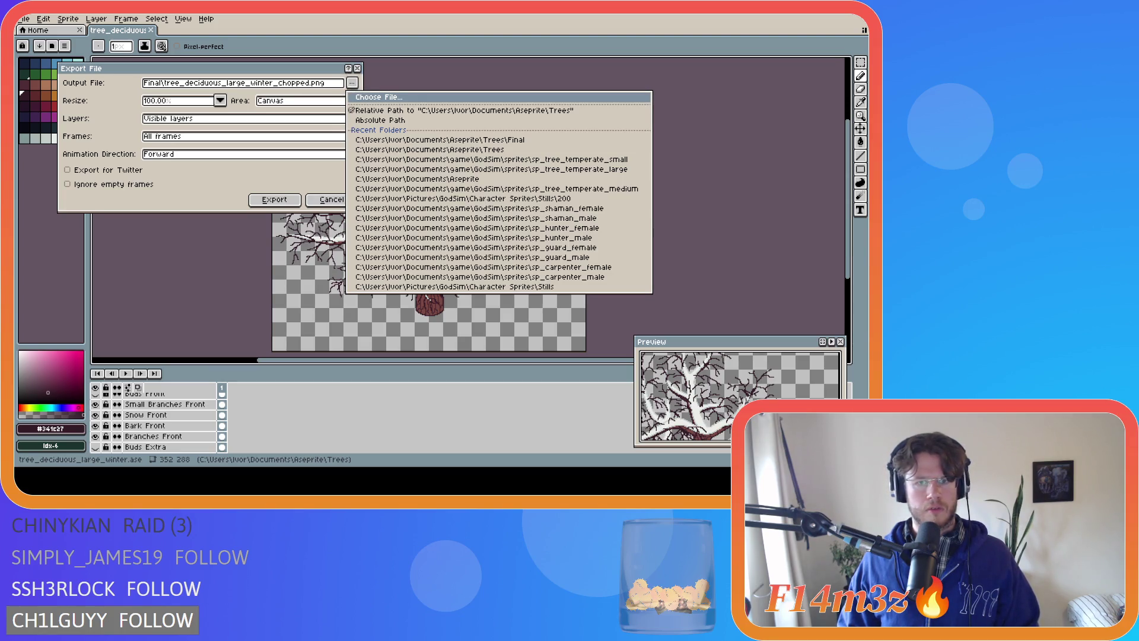
left_click(416, 139)
left_click(274, 200)
scroll(165, 423, "down", 5)
left_click(98, 426)
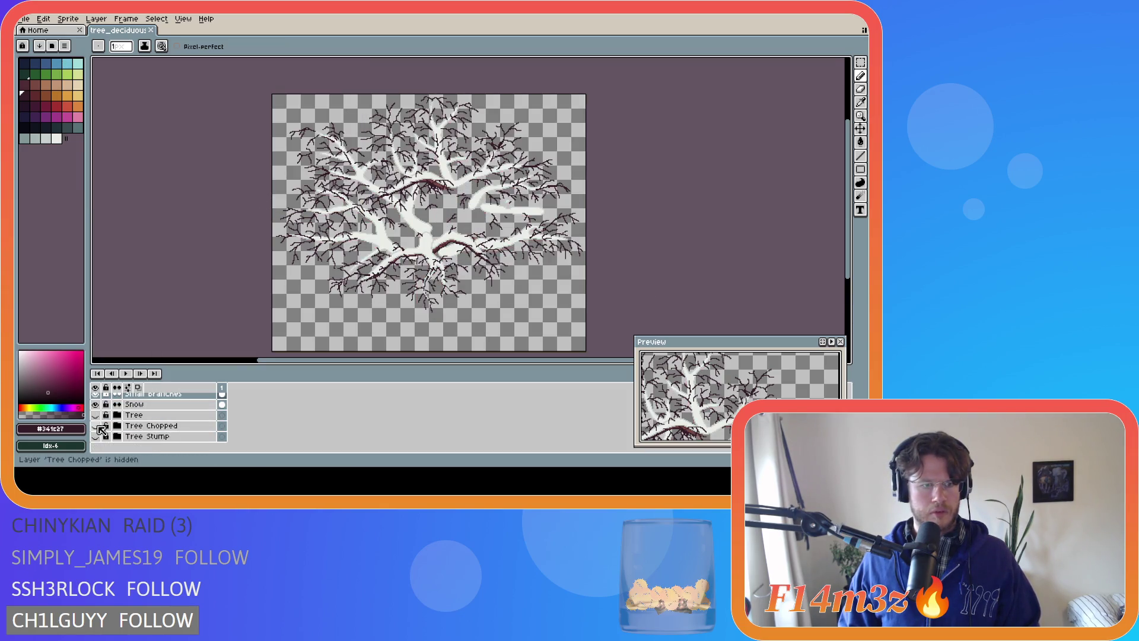
- Show the full-trunk Tree layer and export it to Final as tree_deciduous_large_winter_snow.png
left_click(95, 414)
left_click(95, 426)
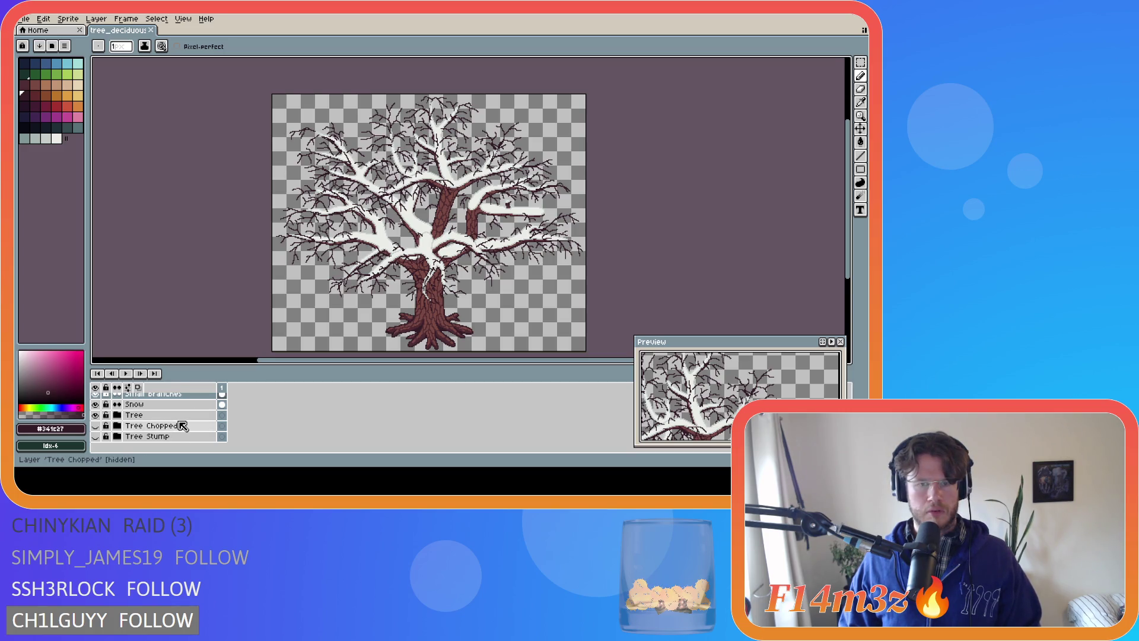
left_click(25, 19)
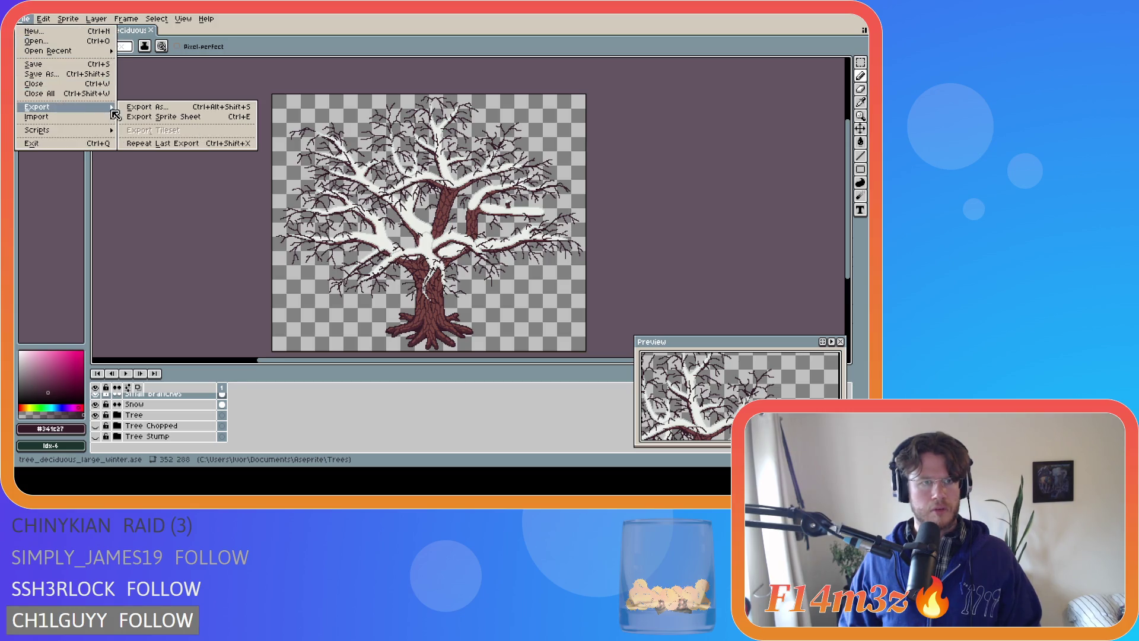
left_click(132, 107)
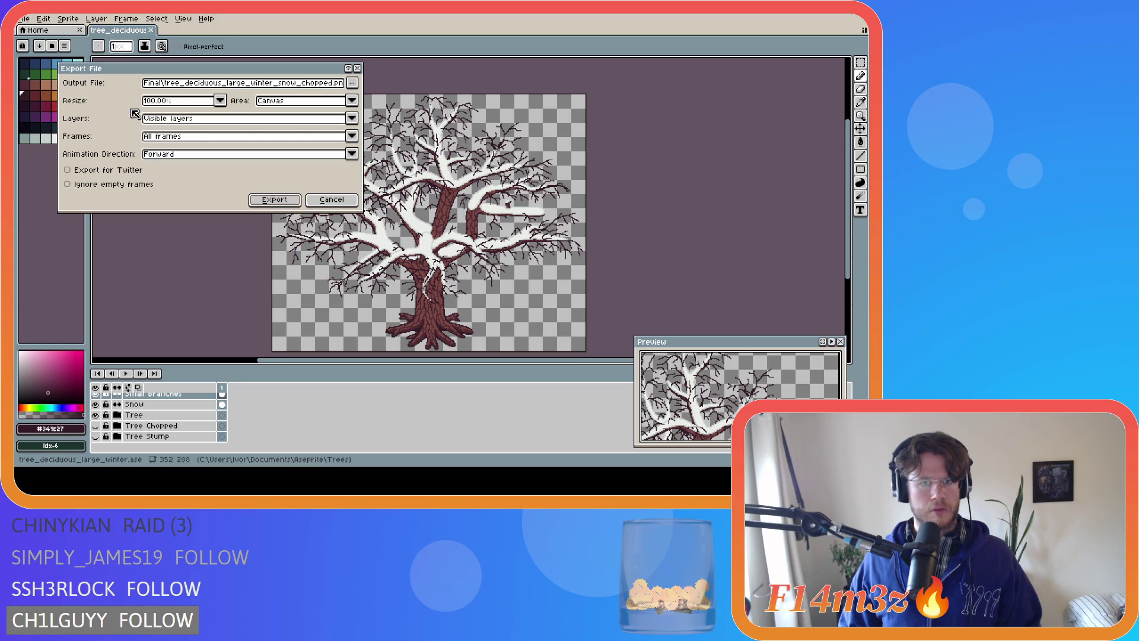
left_click(352, 83)
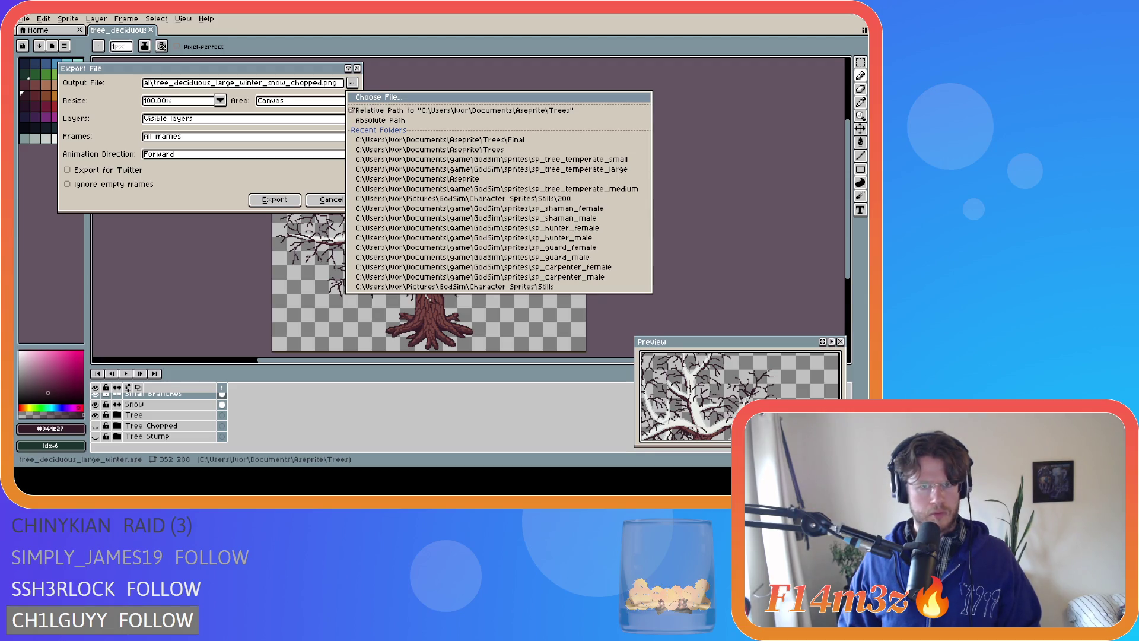
left_click(439, 244)
left_click(276, 201)
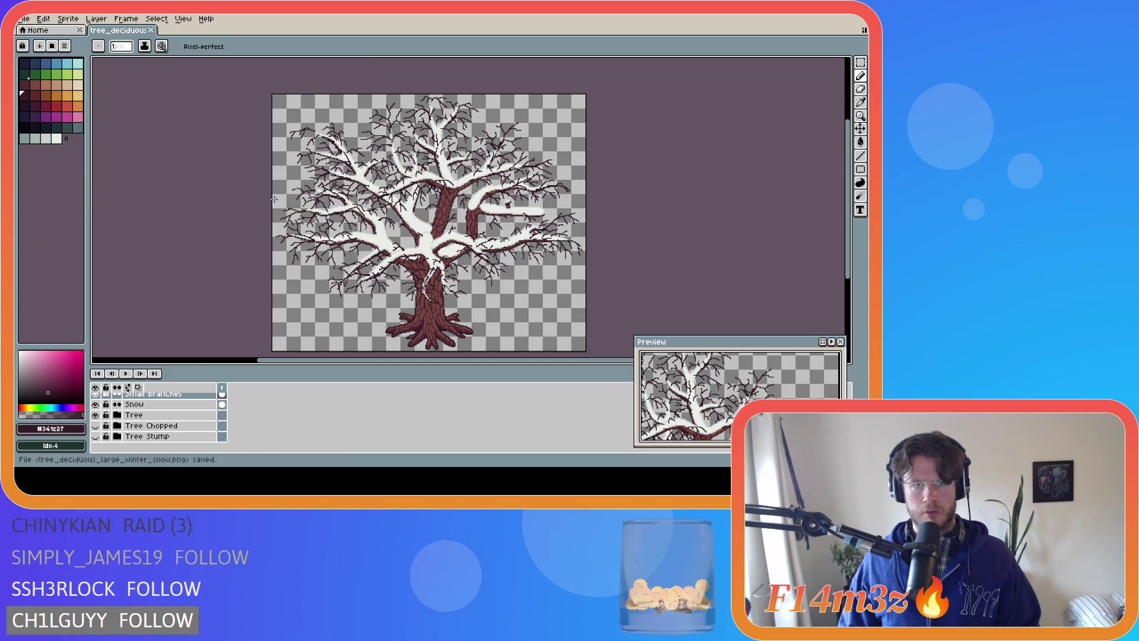
- Hide the Snow and Snow Front layers and export Final/tree_deciduous_large_winter.png
scroll(101, 416, "up", 1)
left_click(96, 416)
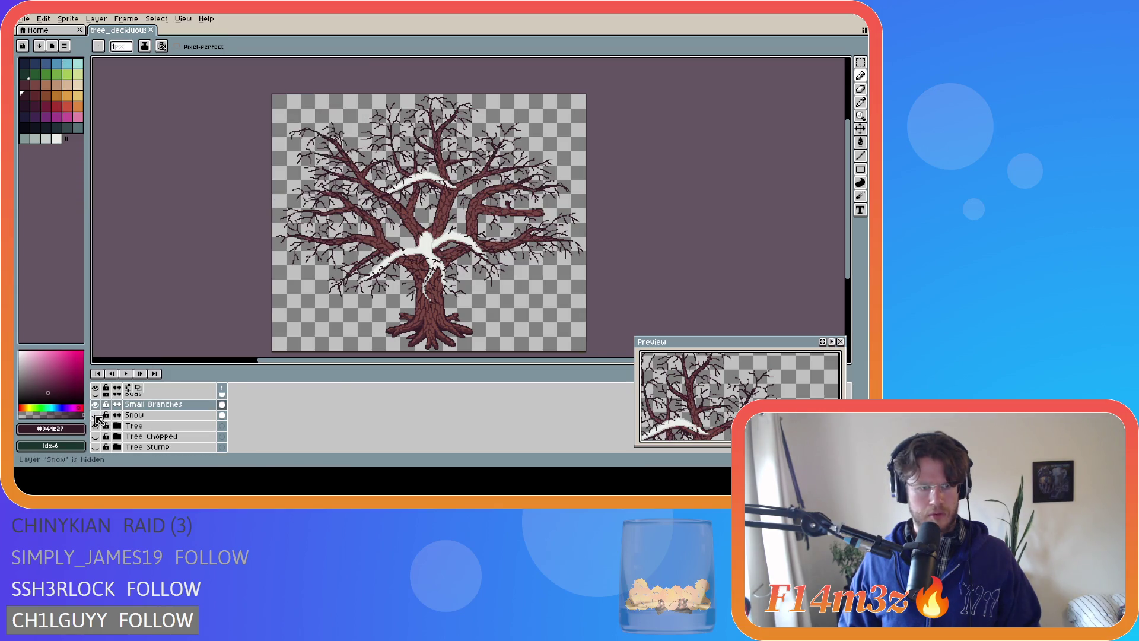
scroll(103, 419, "up", 2)
scroll(103, 419, "up", 3)
left_click(95, 415)
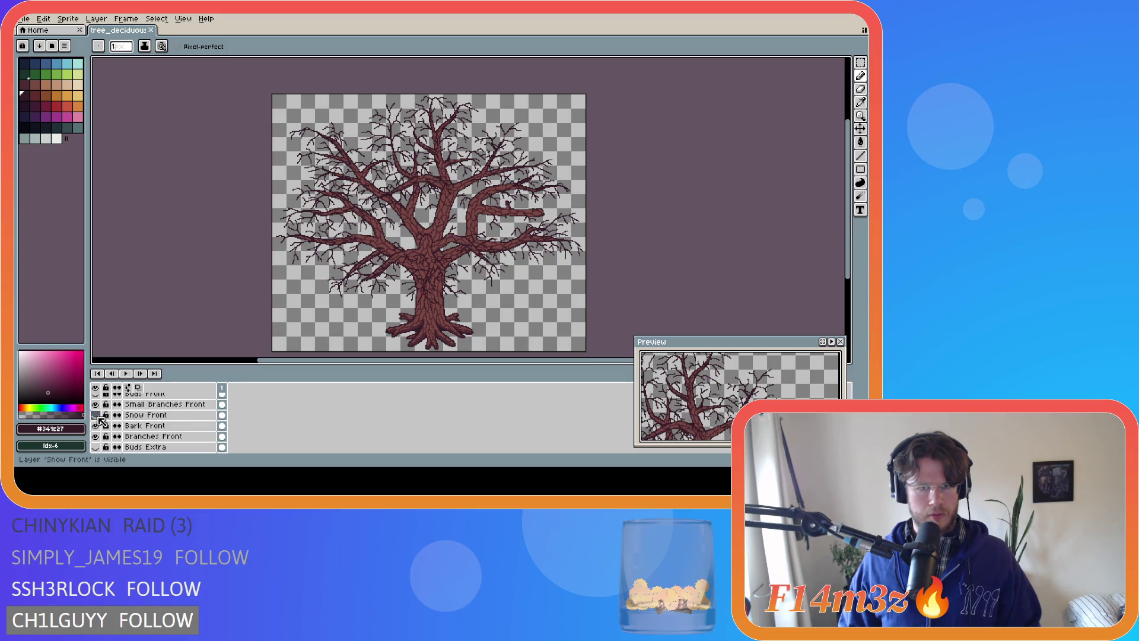
left_click(24, 18)
mouse_move(66, 108)
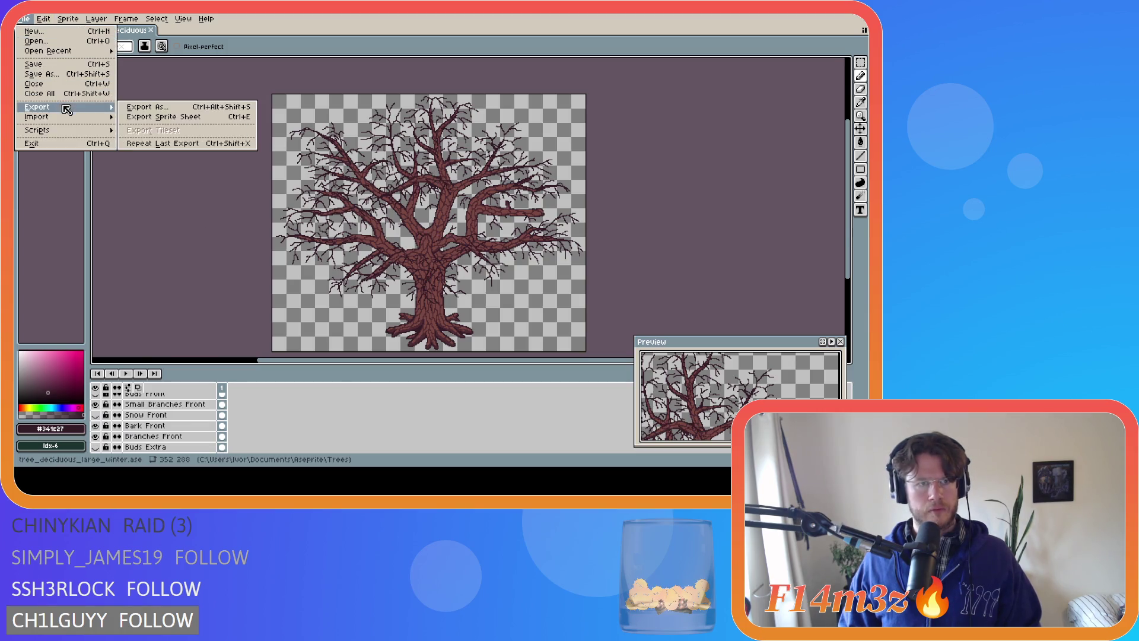
left_click(137, 110)
left_click(353, 83)
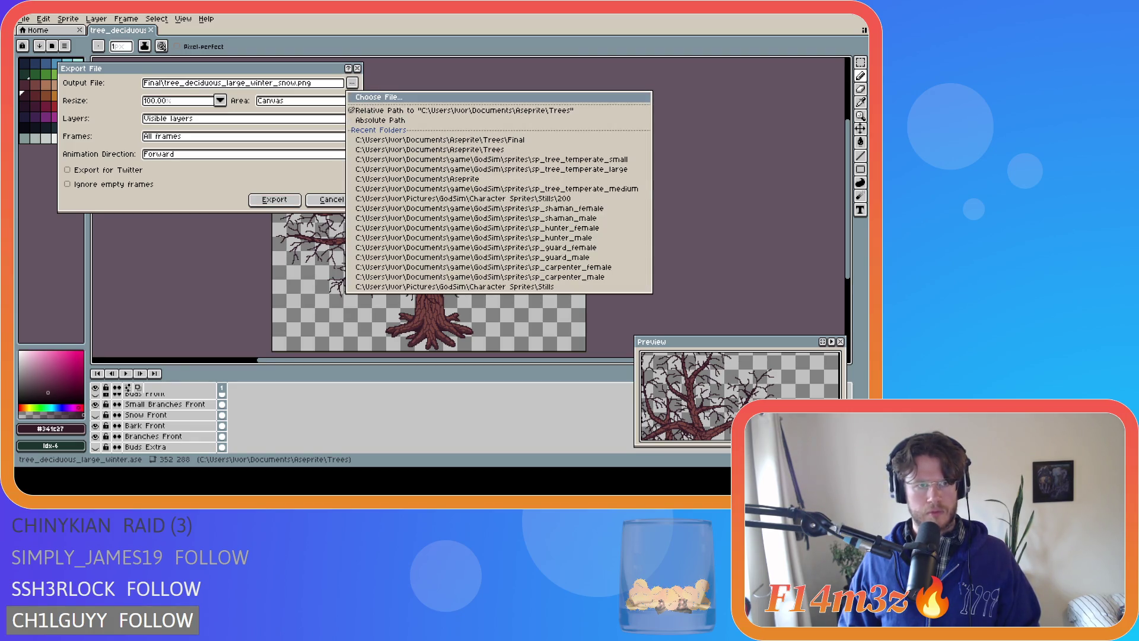
left_click(469, 243)
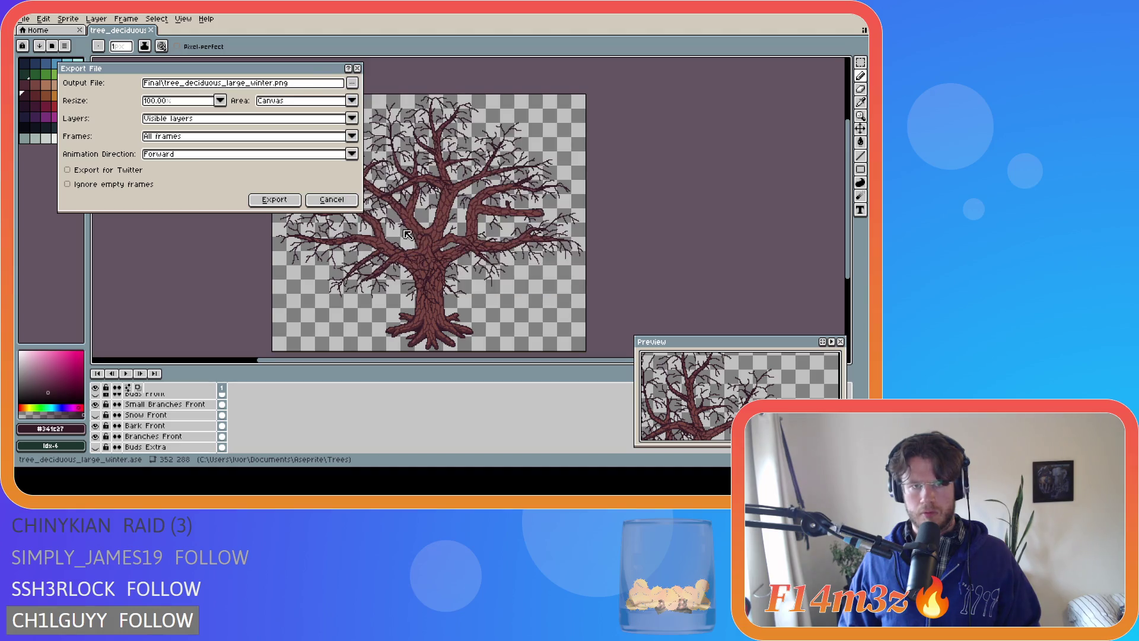
left_click(276, 199)
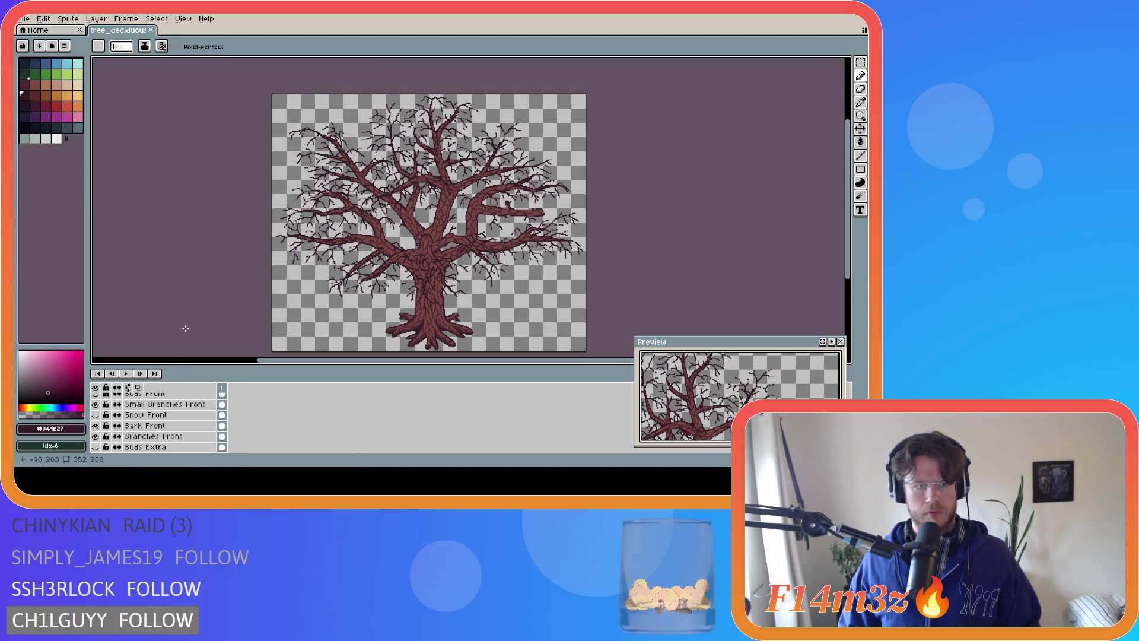
scroll(155, 421, "down", 5)
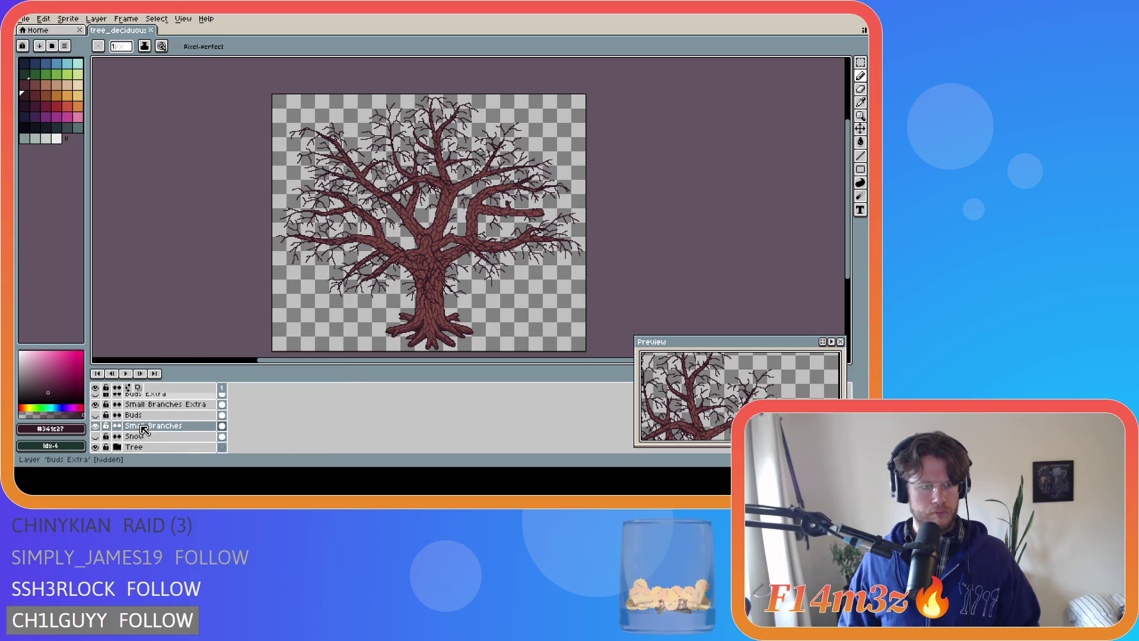
- Swap the Tree layer for Tree Chopped and export the snowless tree as the _chopped PNG in Final
scroll(98, 442, "down", 3)
left_click(95, 414)
left_click(95, 425)
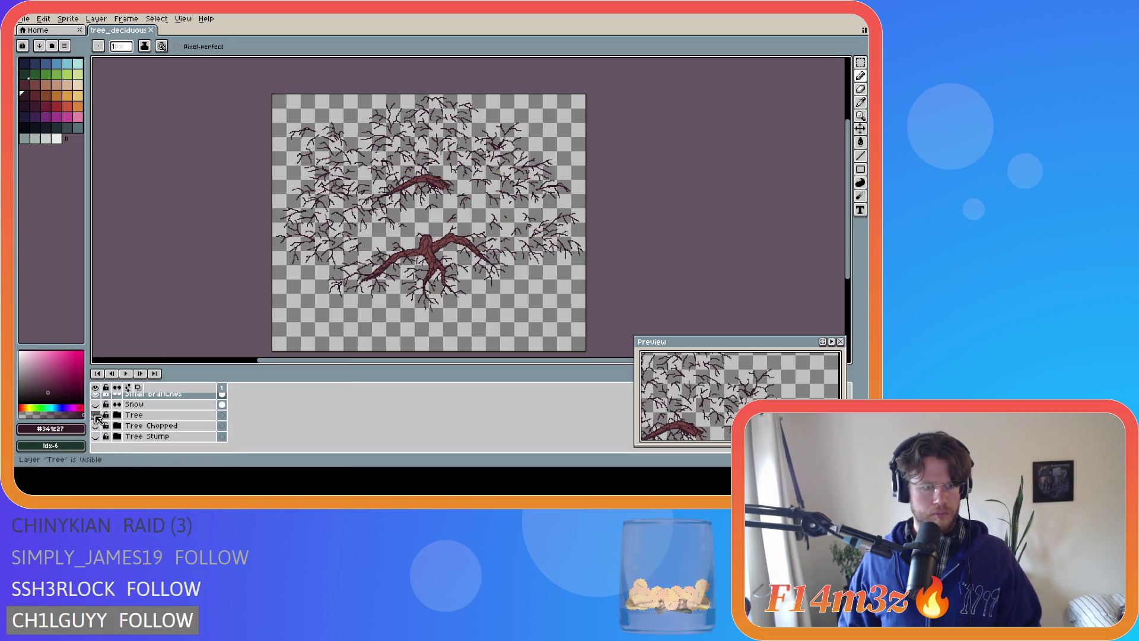
left_click(24, 19)
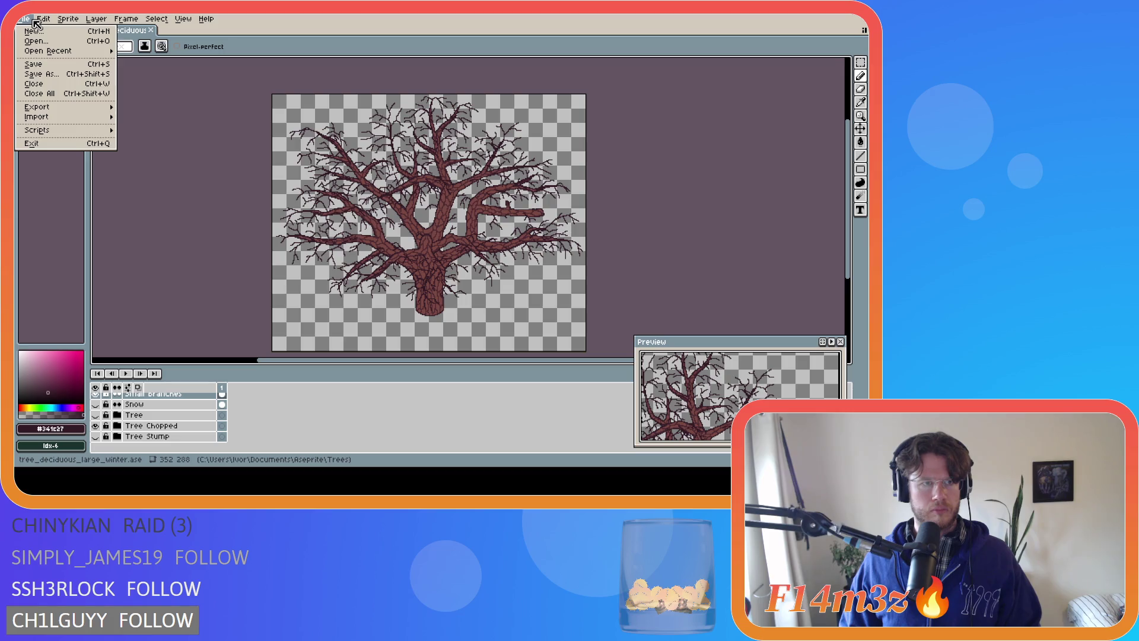
mouse_move(49, 108)
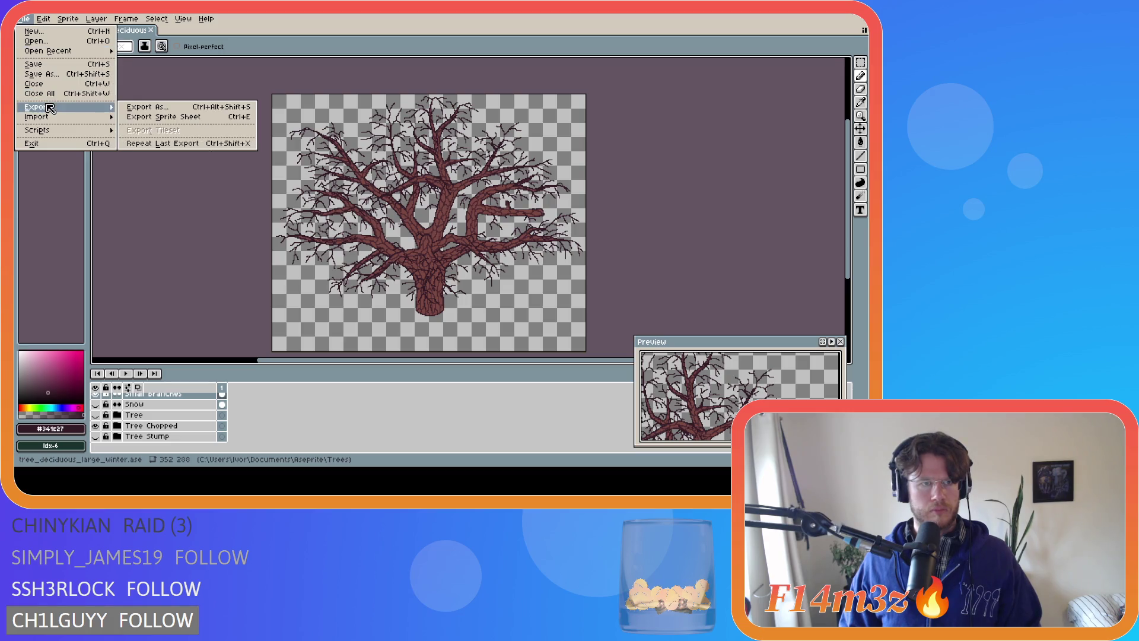
left_click(193, 108)
left_click(354, 83)
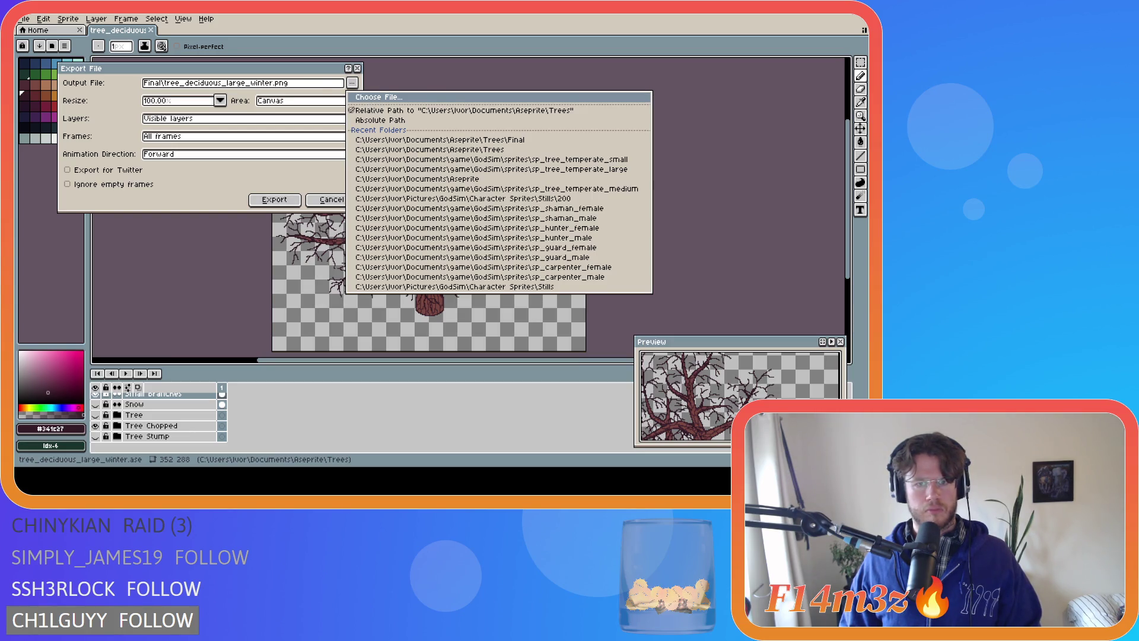
left_click(389, 140)
left_click(270, 200)
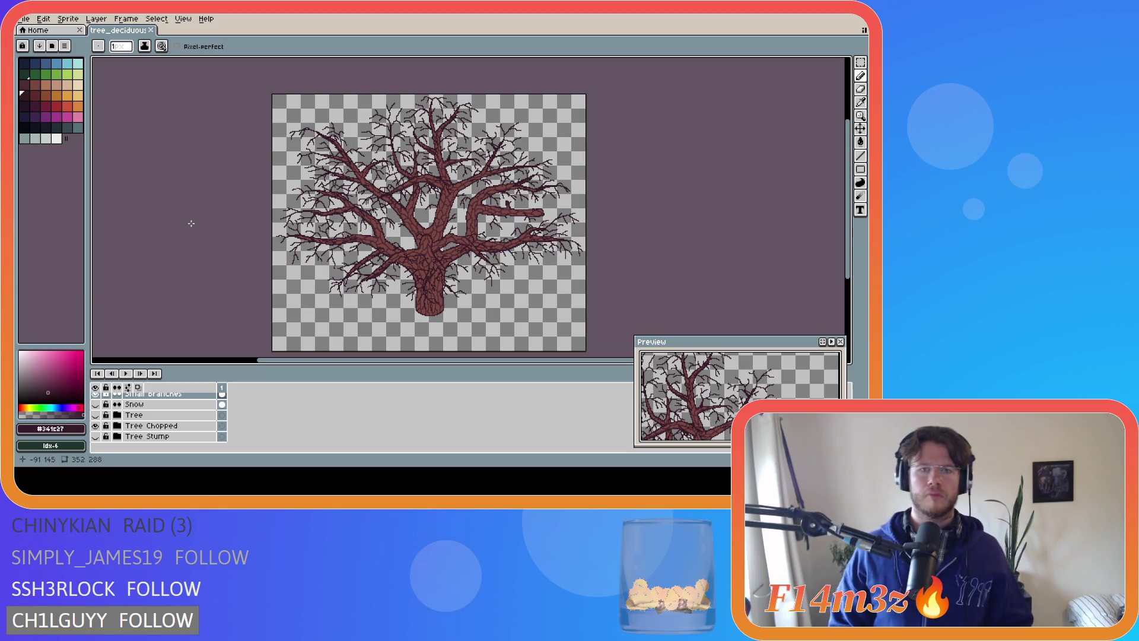
- Save tree_deciduous_large_winter.ase with Ctrl+S and return to GameMaker
key("v")
key("ctrl+s")
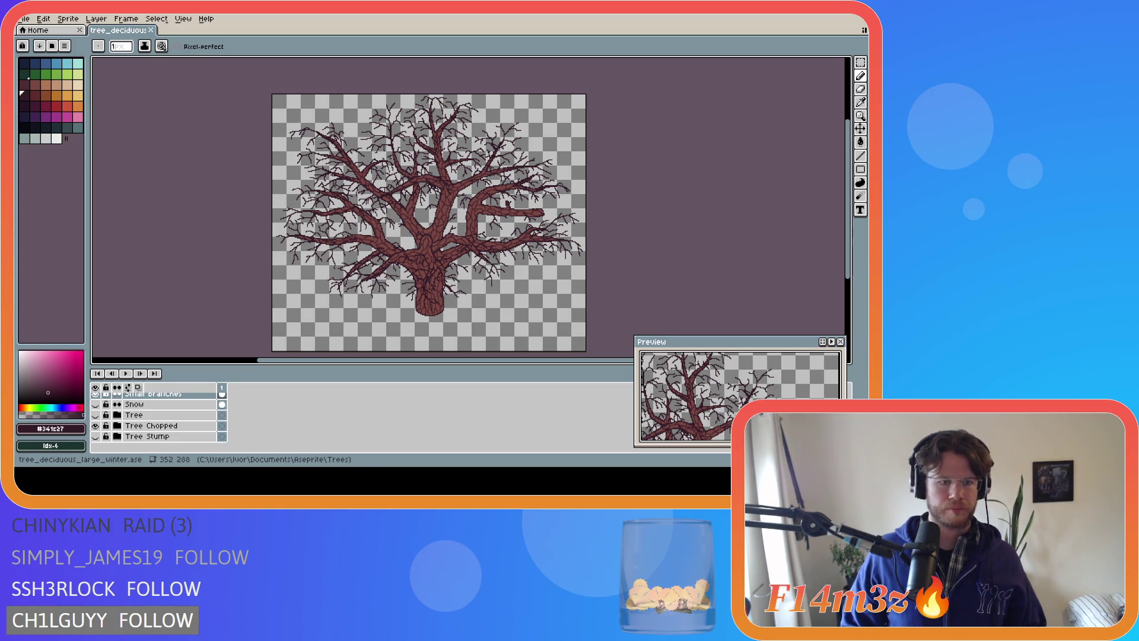
key("alt+Tab")
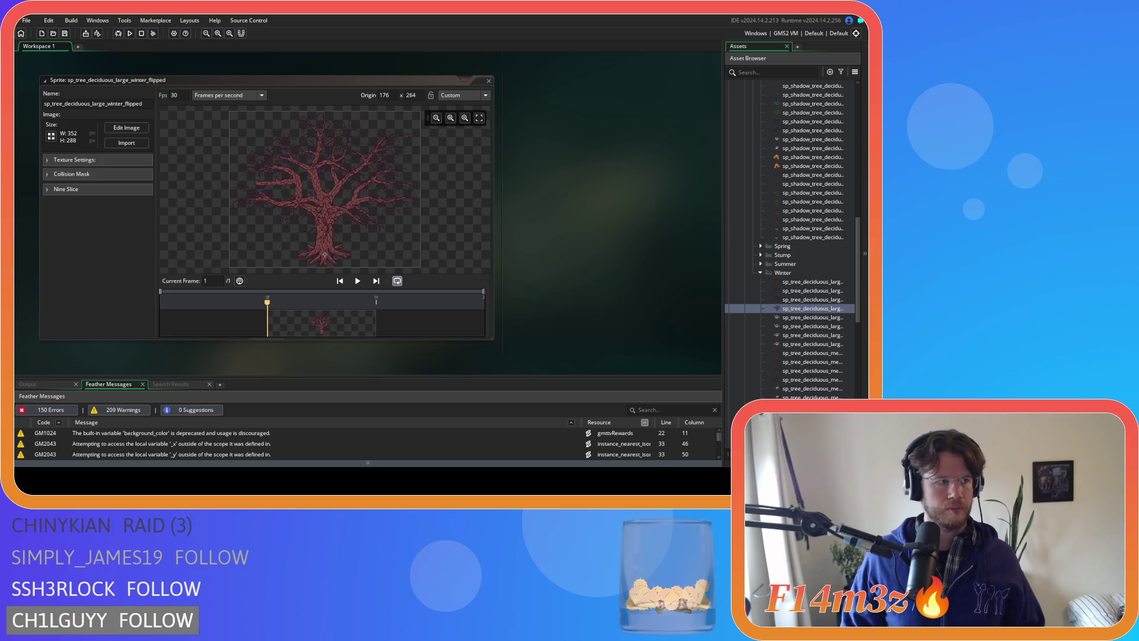
- Close all open sprite windows in the GameMaker workspace
left_click(371, 81)
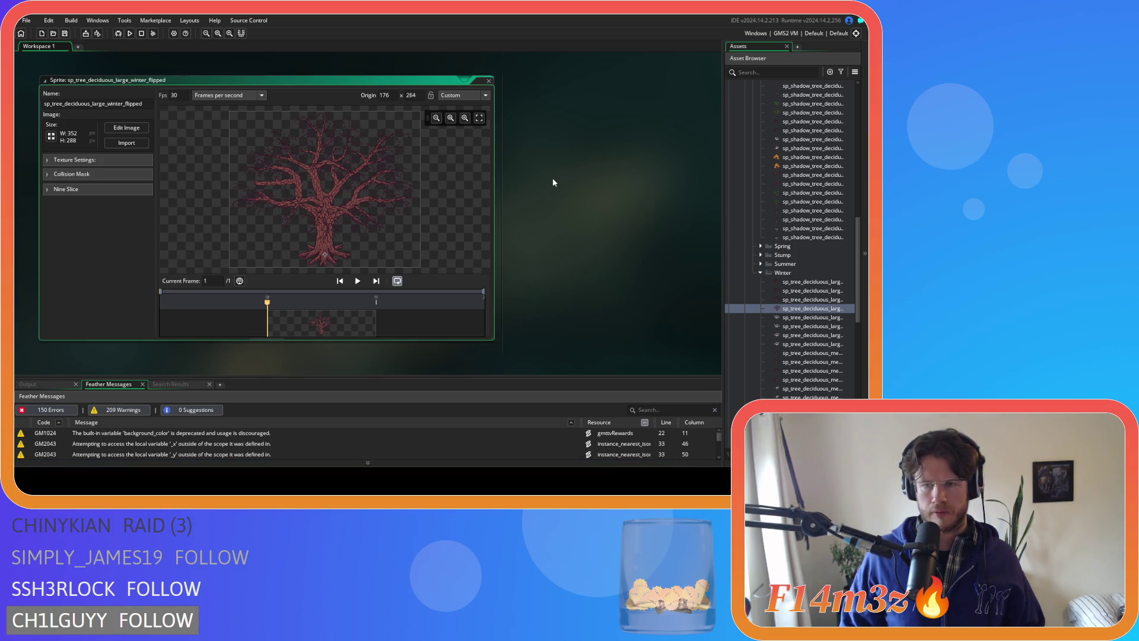
right_click(605, 181)
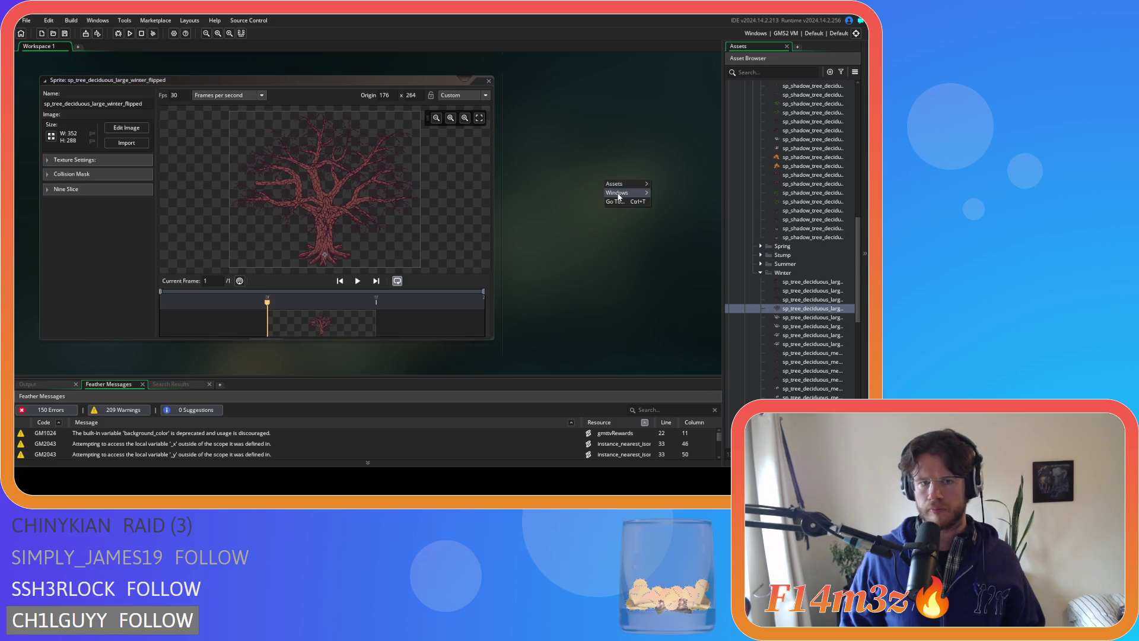
mouse_move(623, 193)
left_click(674, 249)
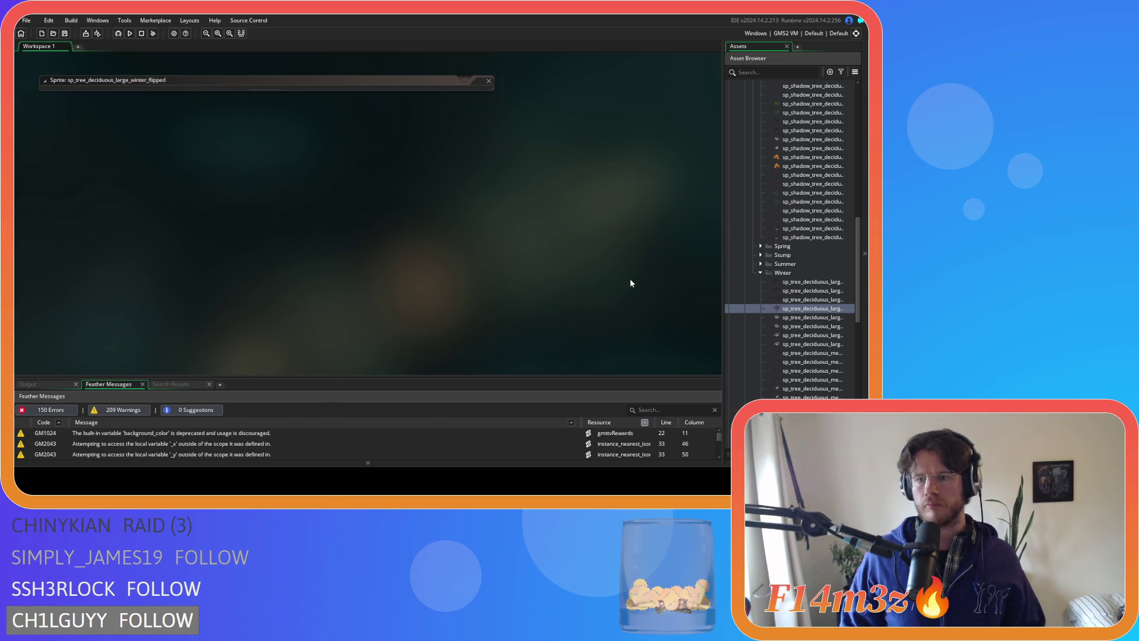
- Open the winter snow sprites and mirror sp_tree_deciduous_large_winter_snow_chopped_flipped horizontally
double_click(799, 318)
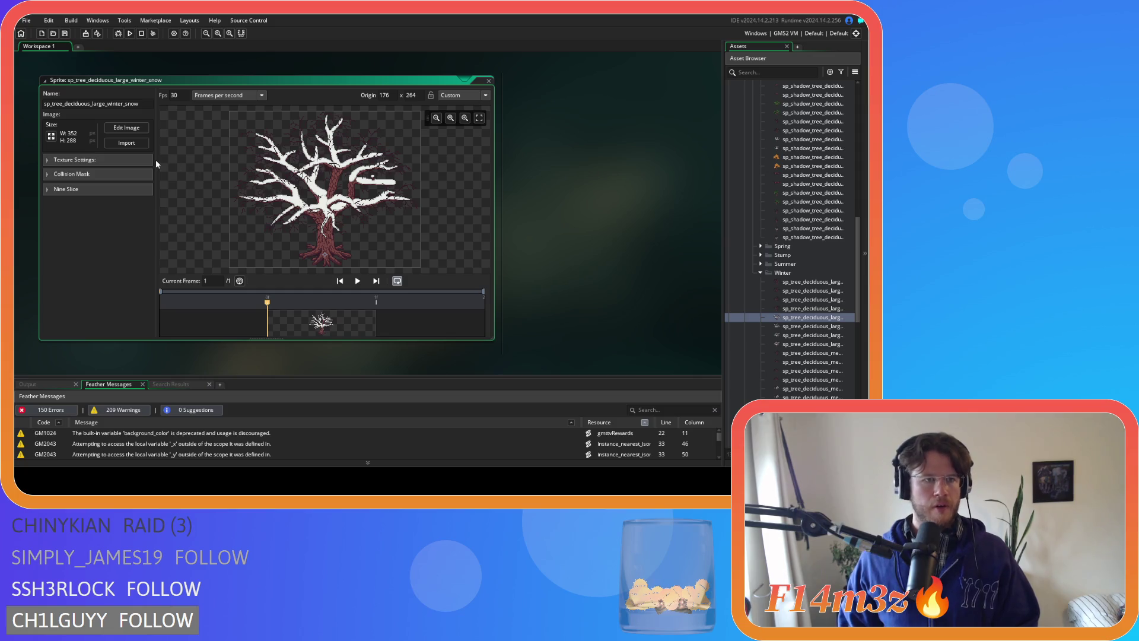
left_click(840, 327)
double_click(839, 327)
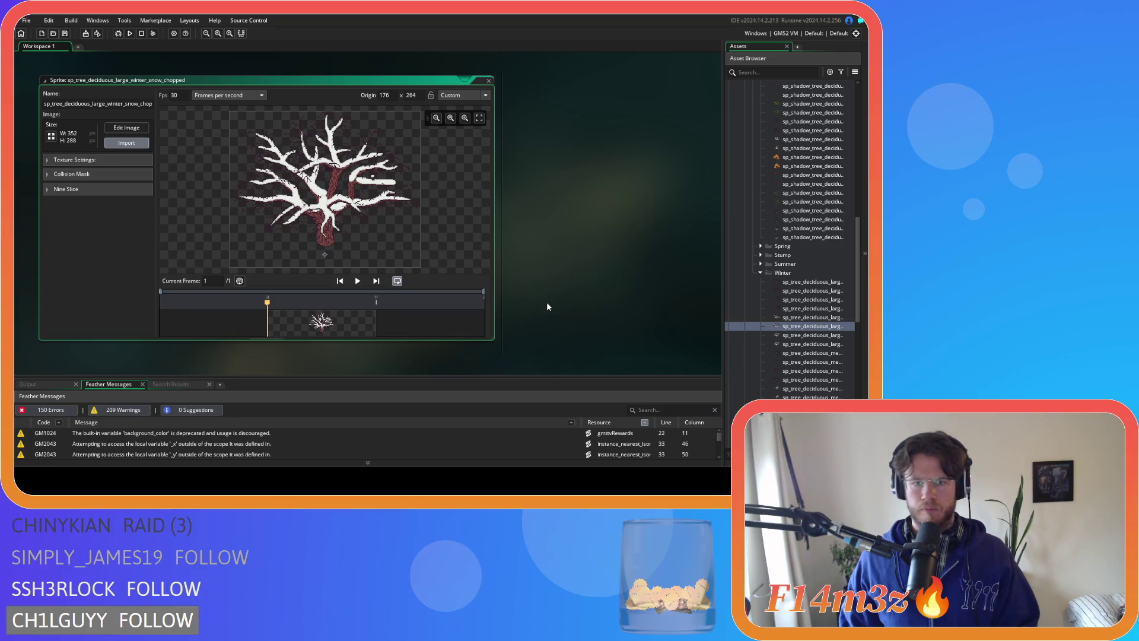
double_click(795, 336)
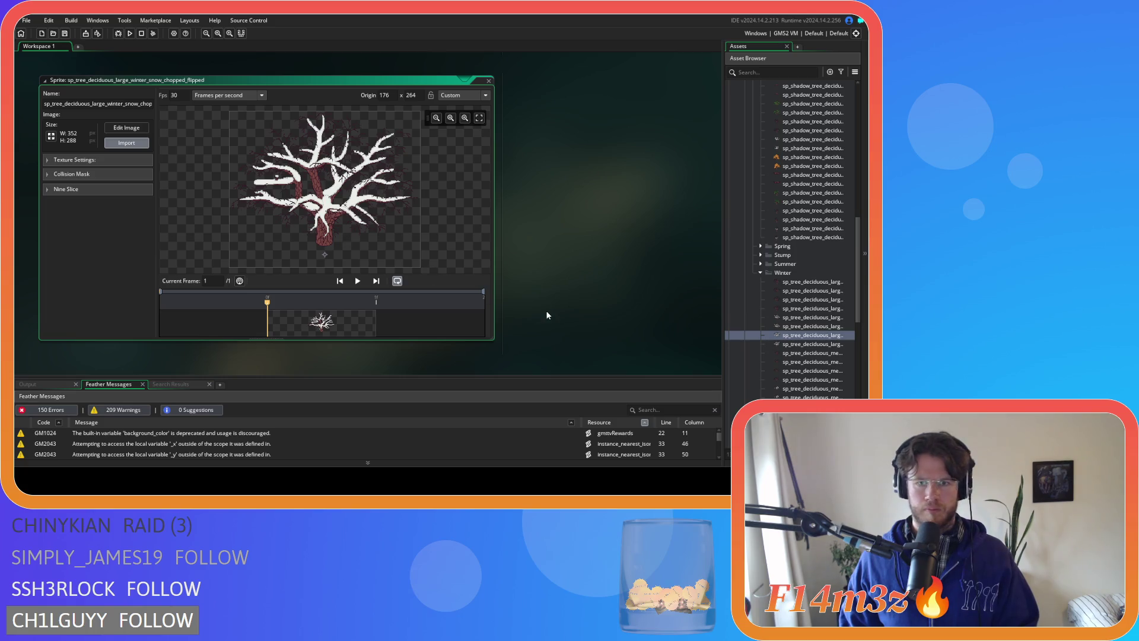
left_click(127, 127)
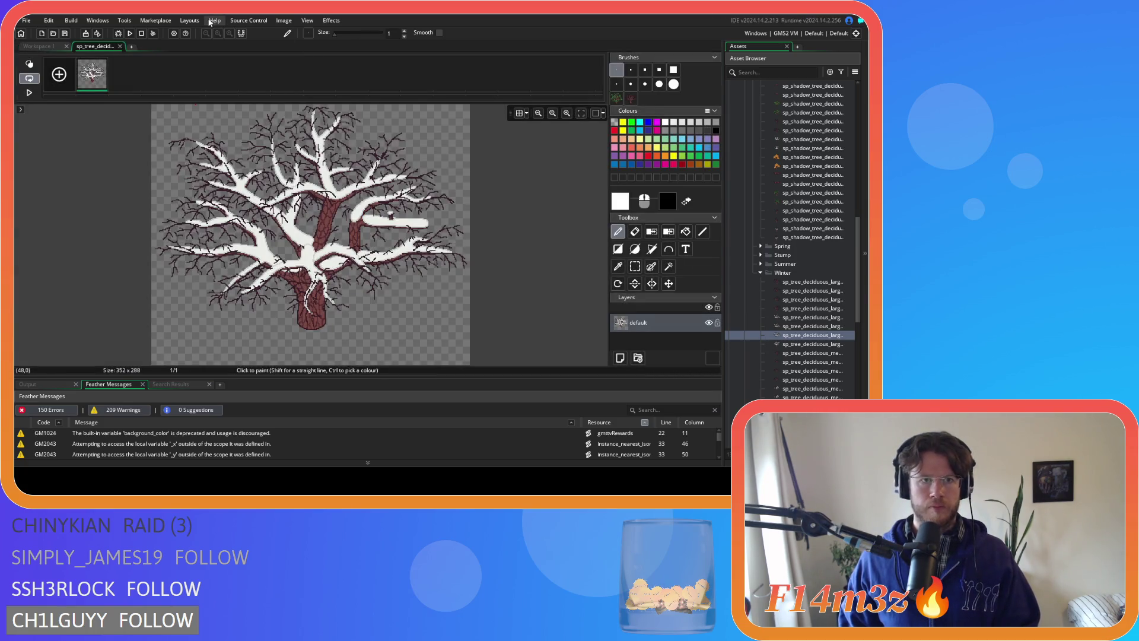
left_click(284, 20)
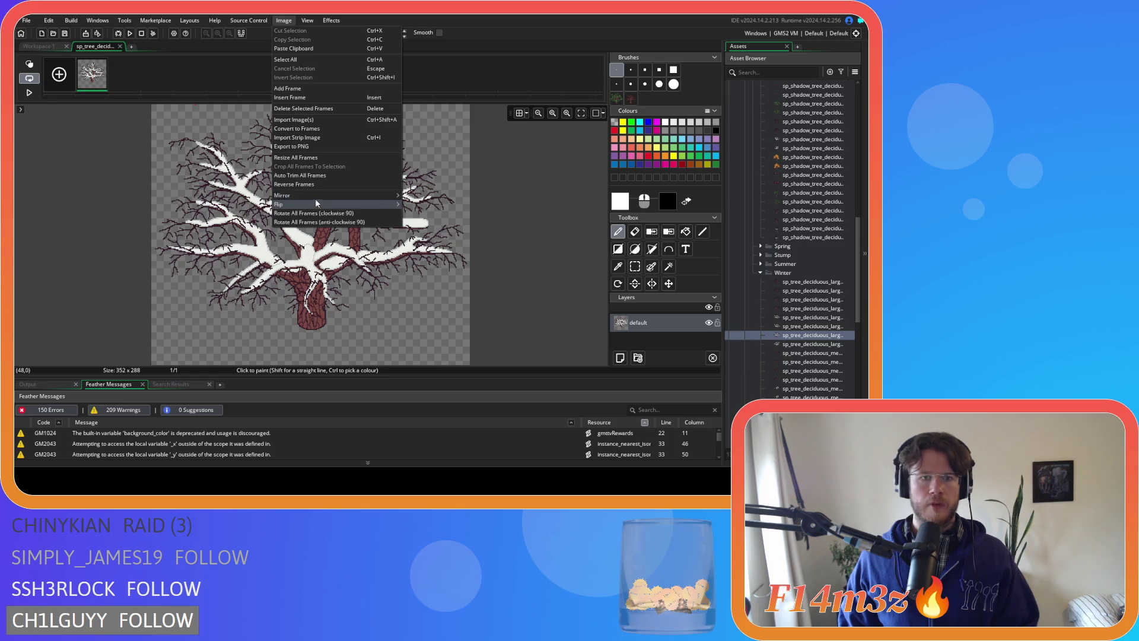
mouse_move(380, 196)
left_click(424, 196)
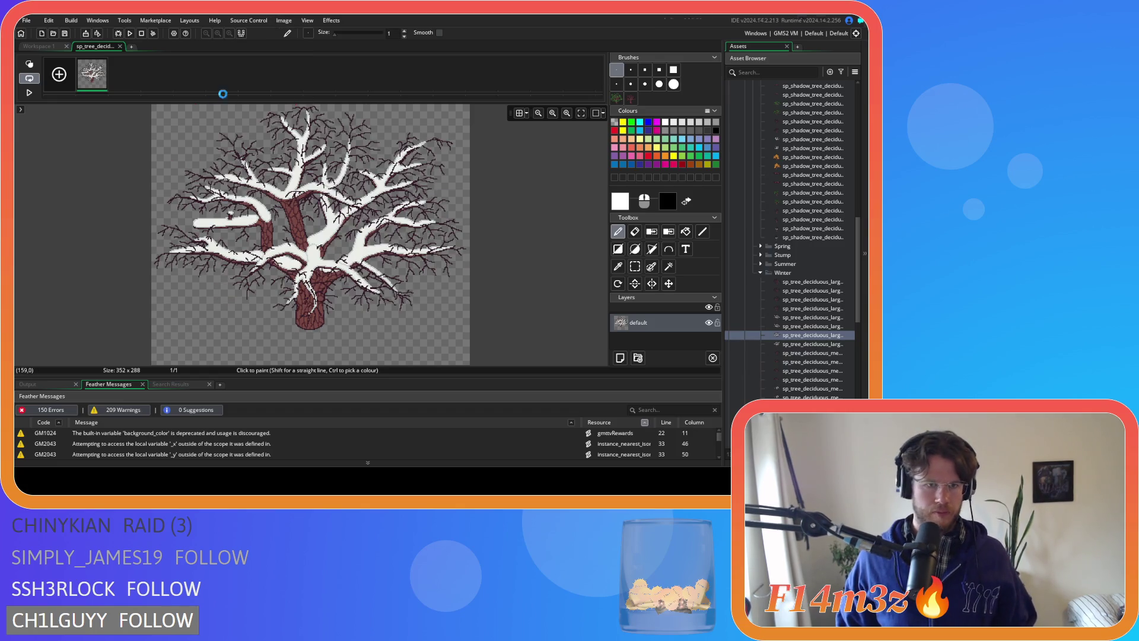
left_click(120, 46)
- Mirror sp_tree_deciduous_large_winter_snow_flipped horizontally, then close all sprite windows
double_click(826, 344)
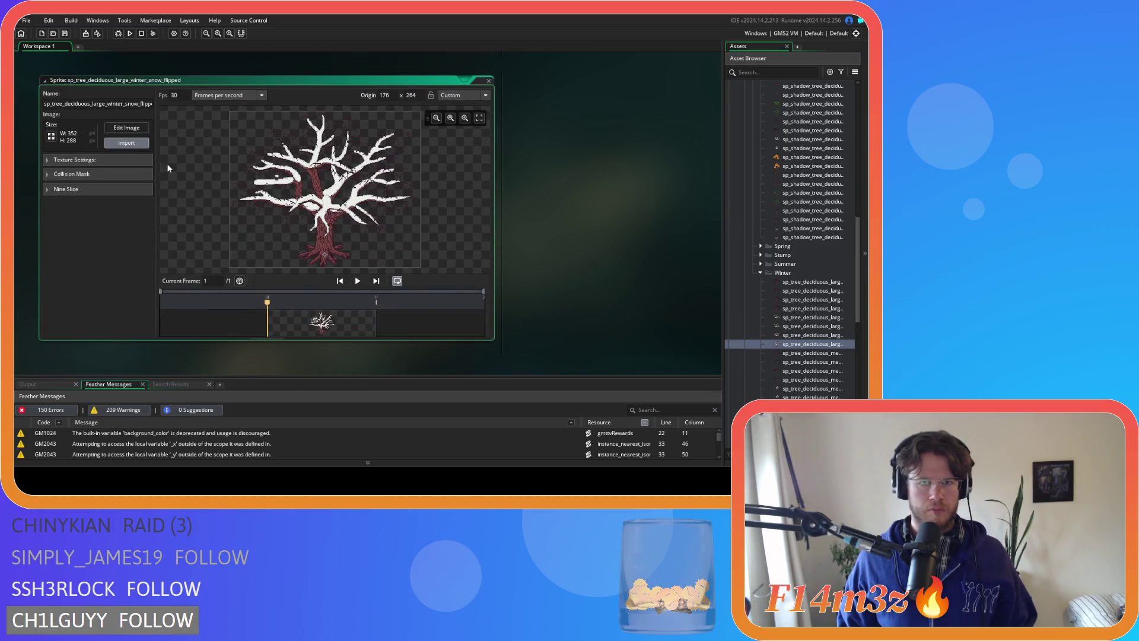
left_click(127, 128)
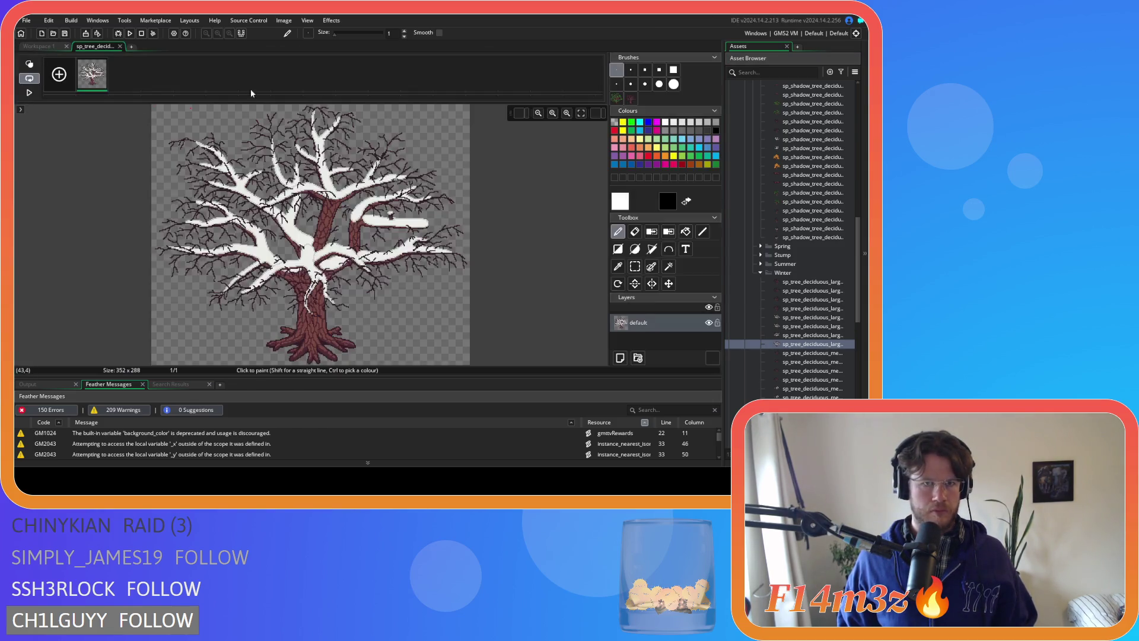
left_click(284, 21)
mouse_move(330, 196)
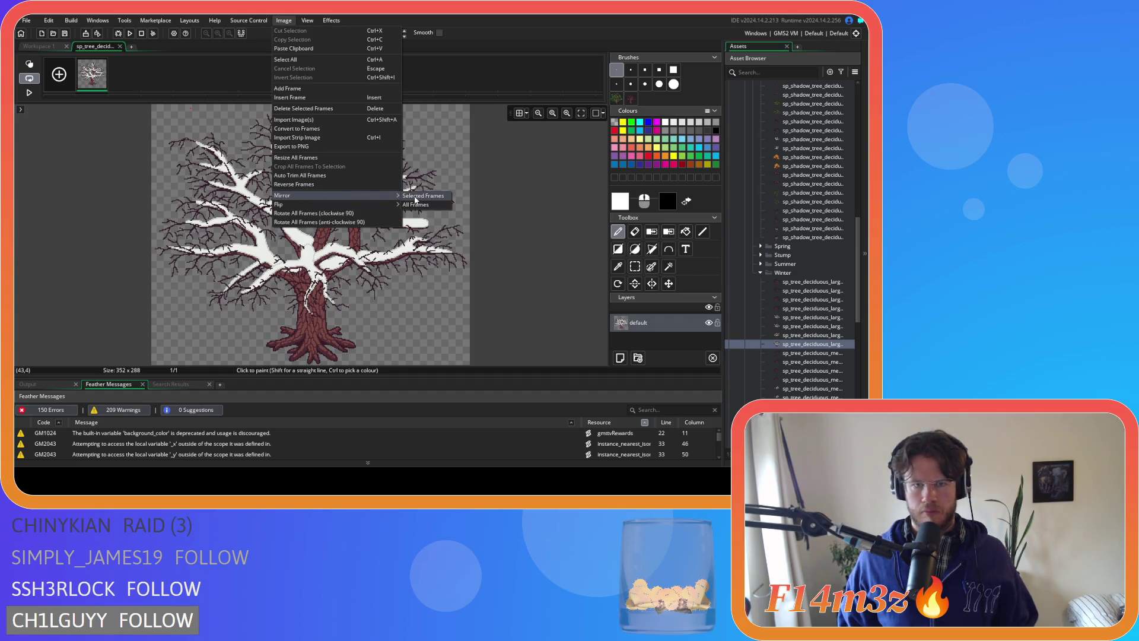
left_click(415, 196)
left_click(120, 46)
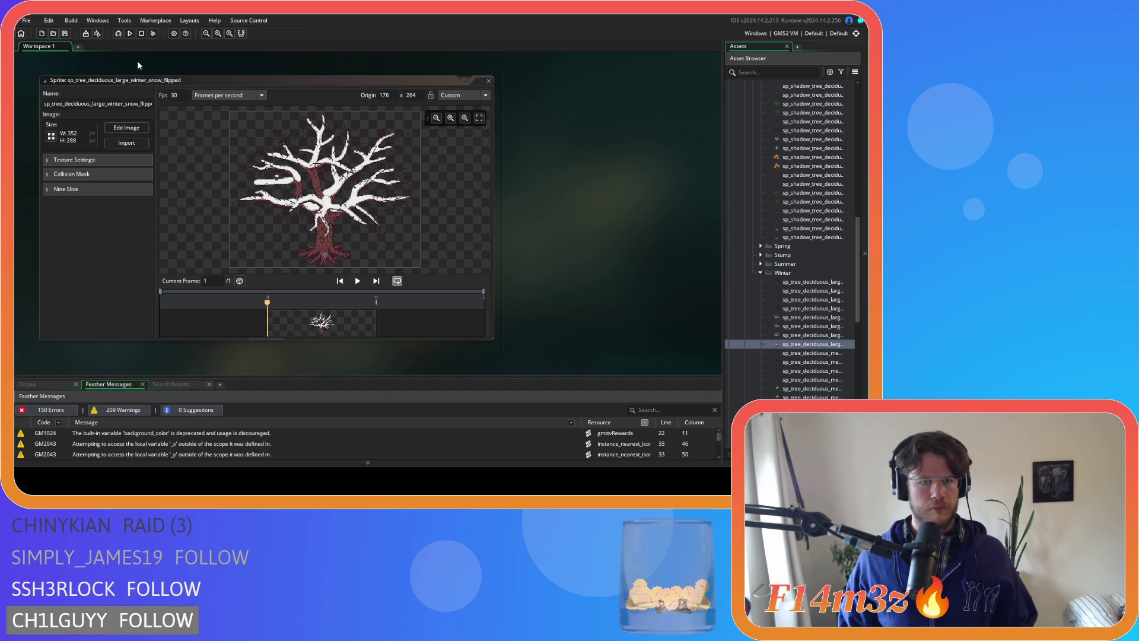
right_click(594, 208)
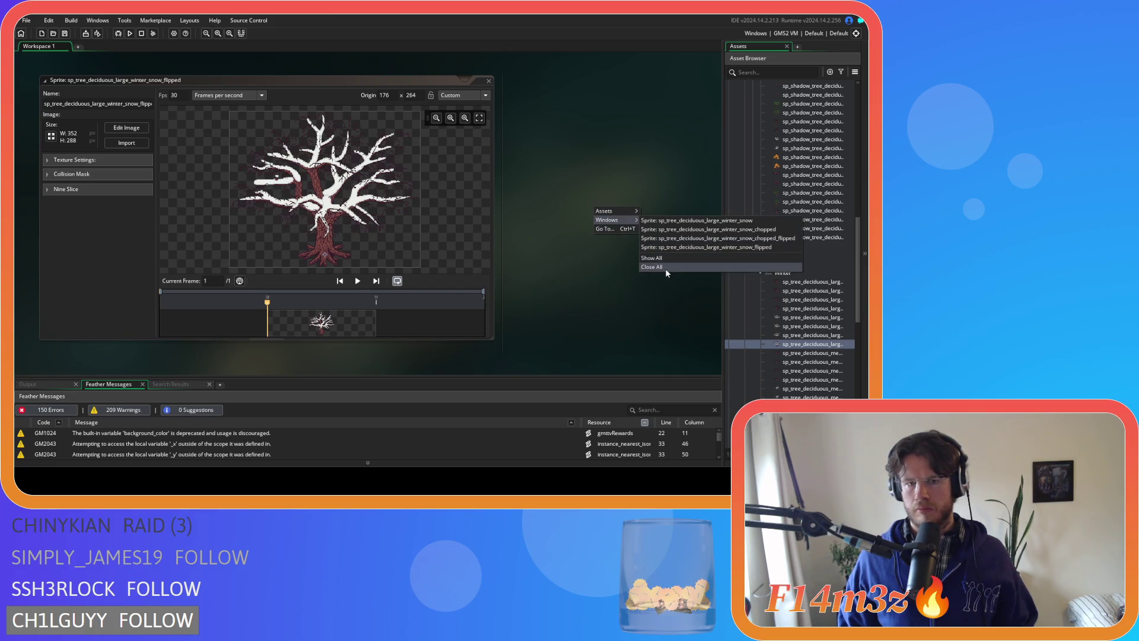
left_click(665, 269)
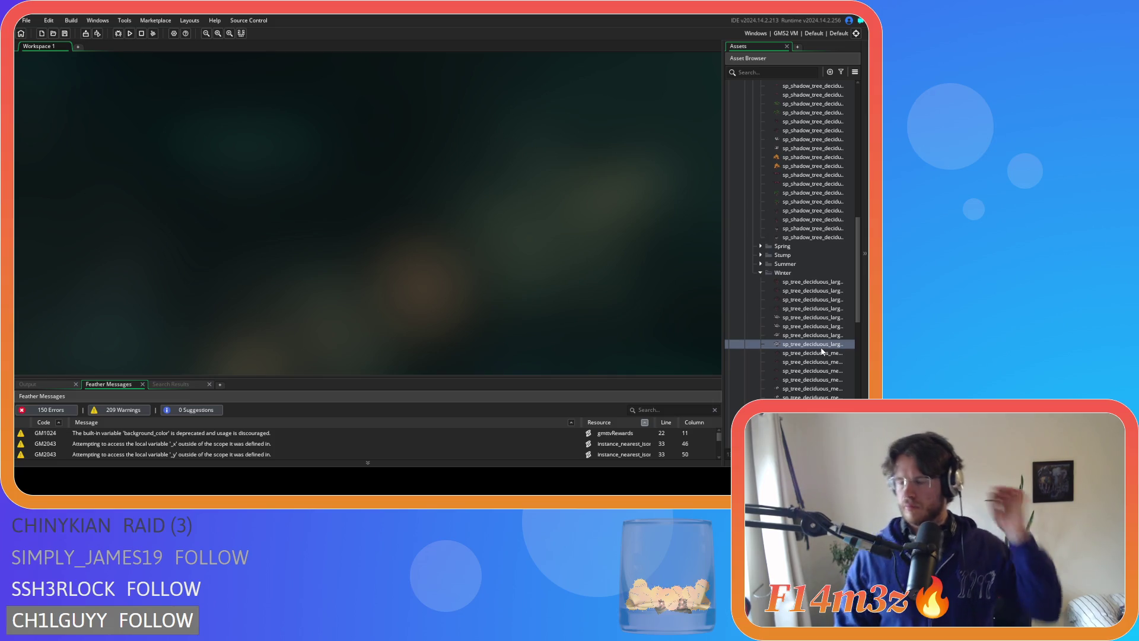
- Collapse Winter, expand Spring, and open sp_tree_deciduous_large_spring, zooming its preview
left_click(761, 272)
left_click(759, 245)
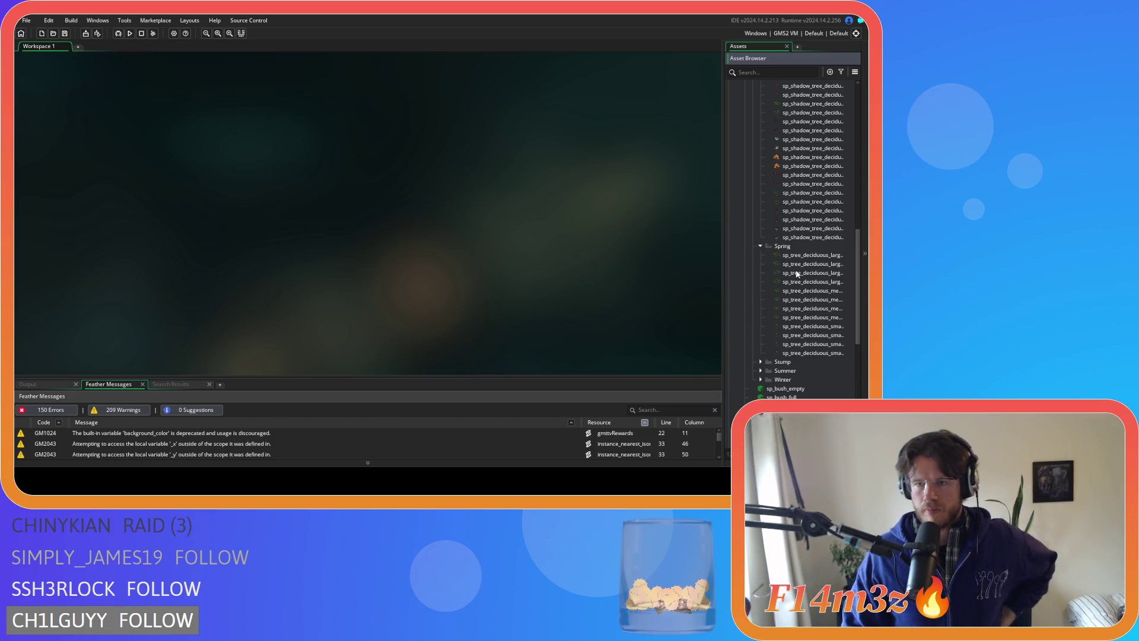
double_click(800, 259)
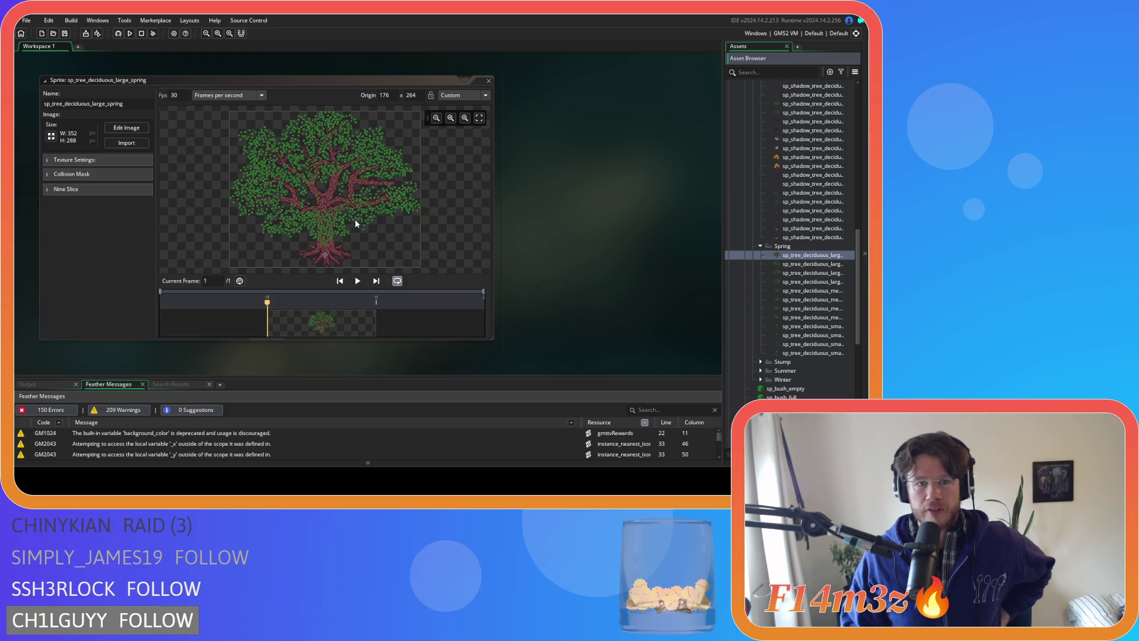
scroll(322, 213, "up", 2)
scroll(323, 213, "up", 5)
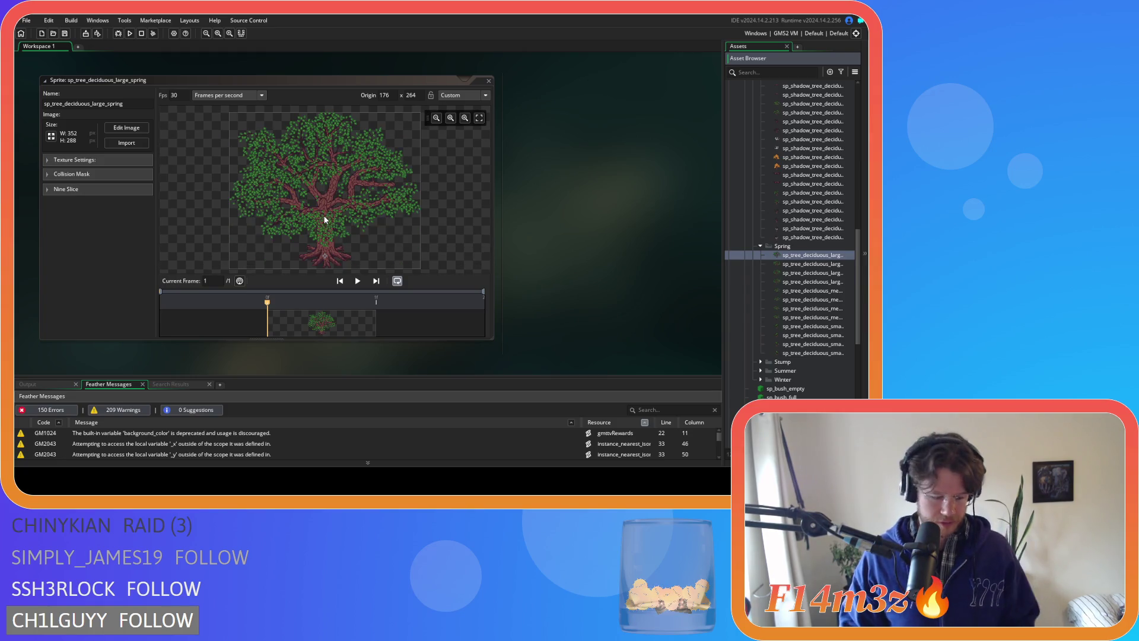
scroll(310, 226, "up", 1)
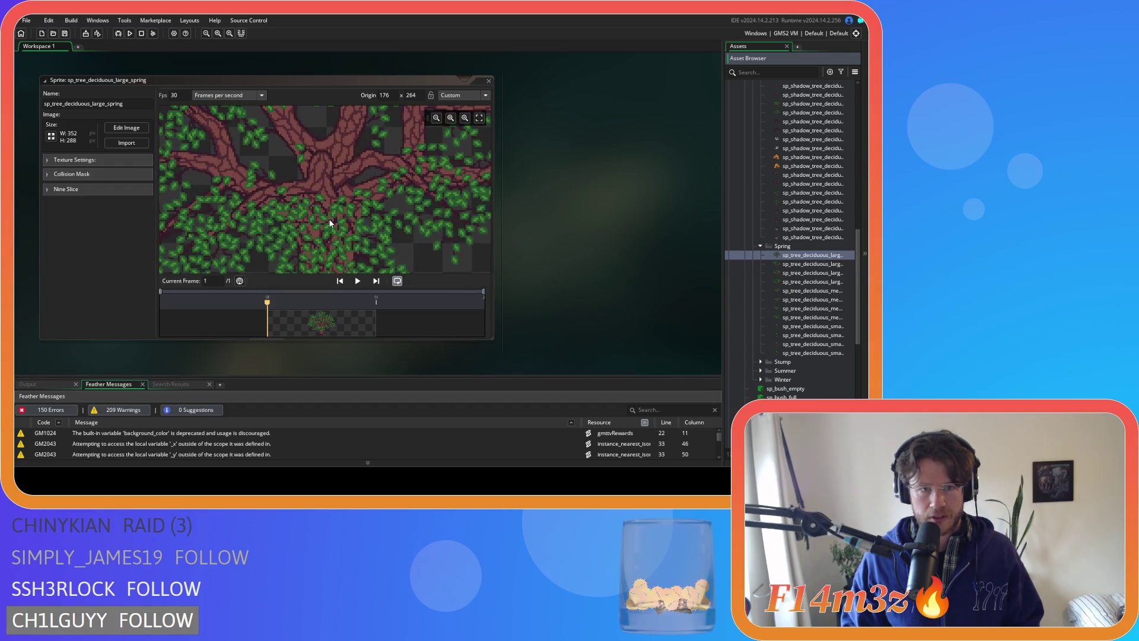
scroll(330, 223, "down", 2)
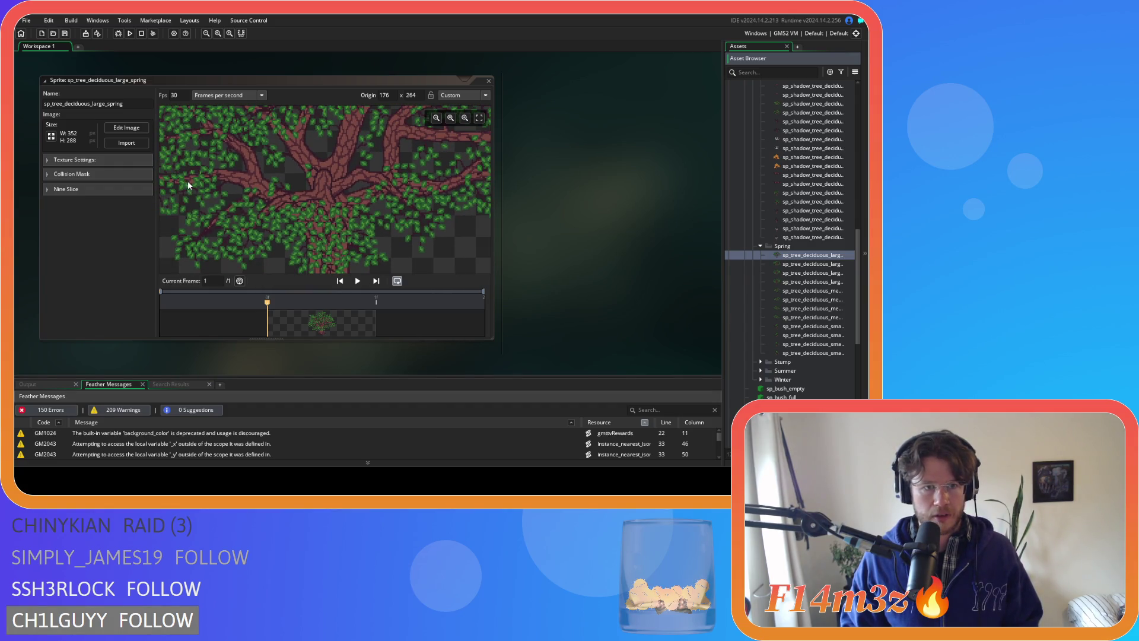
scroll(189, 180, "down", 2)
scroll(193, 181, "down", 1)
scroll(204, 183, "up", 1)
scroll(196, 182, "down", 3)
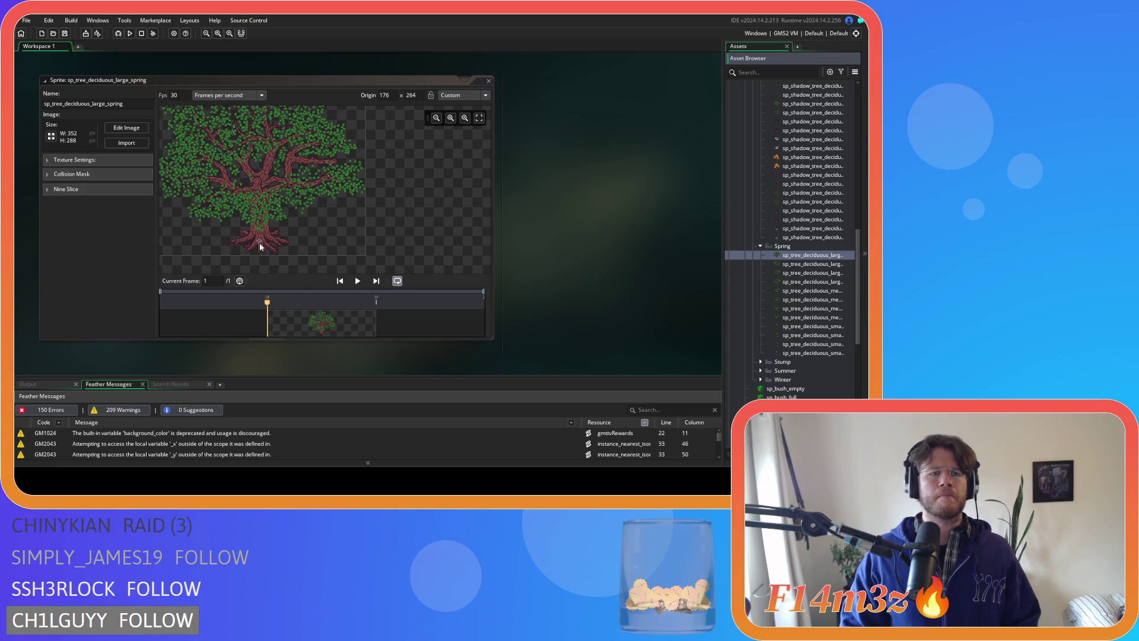
double_click(482, 80)
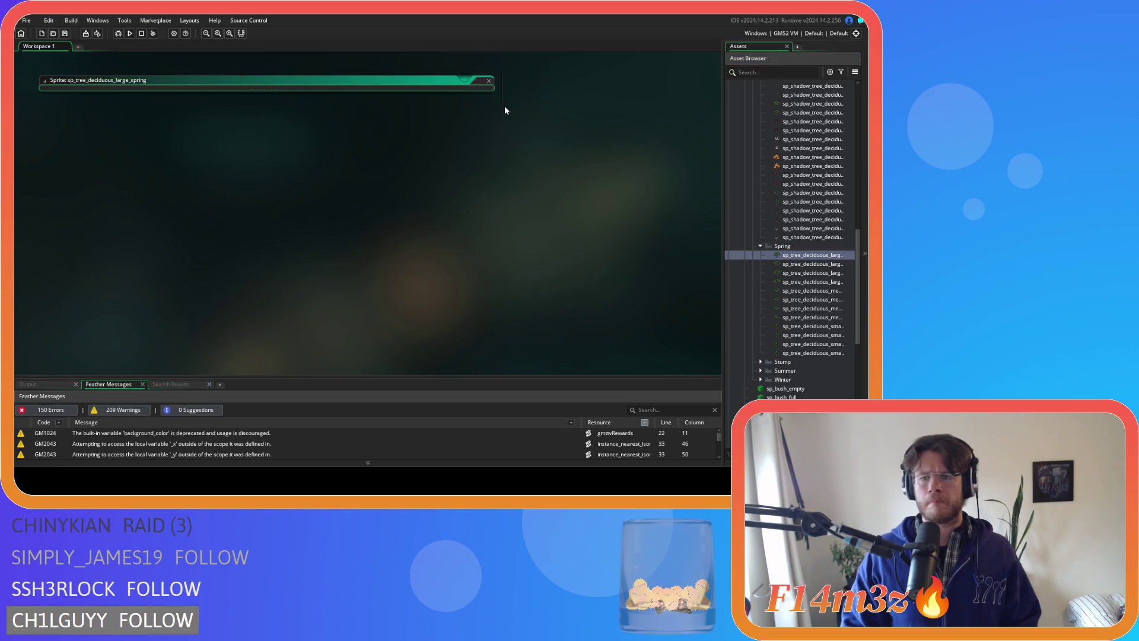
left_click(762, 246)
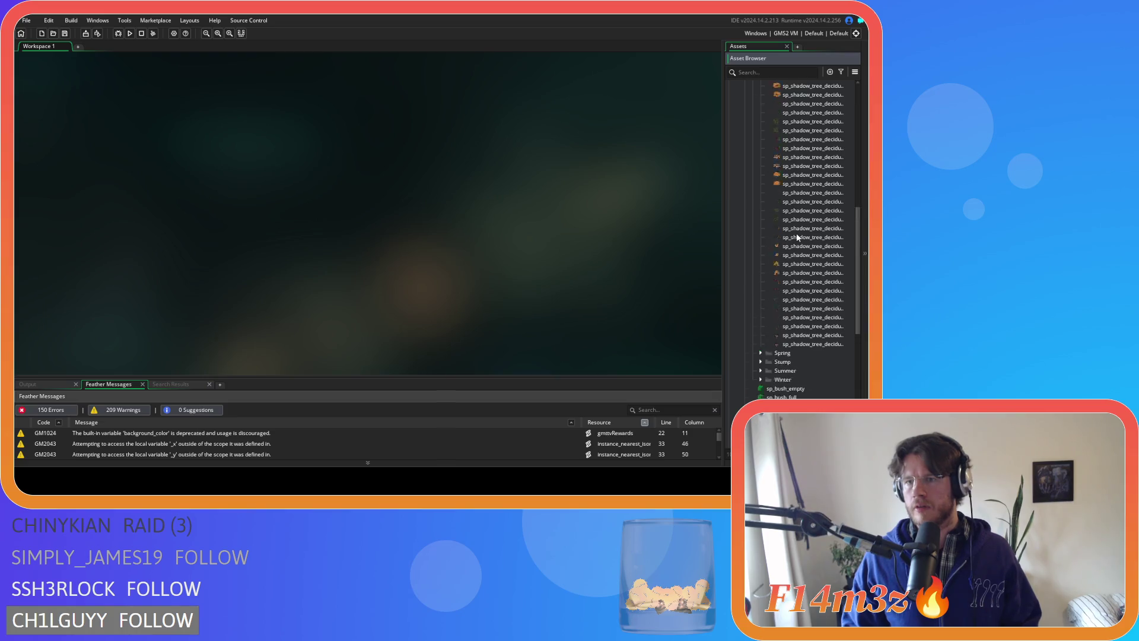
scroll(799, 238, "up", 5)
double_click(822, 194)
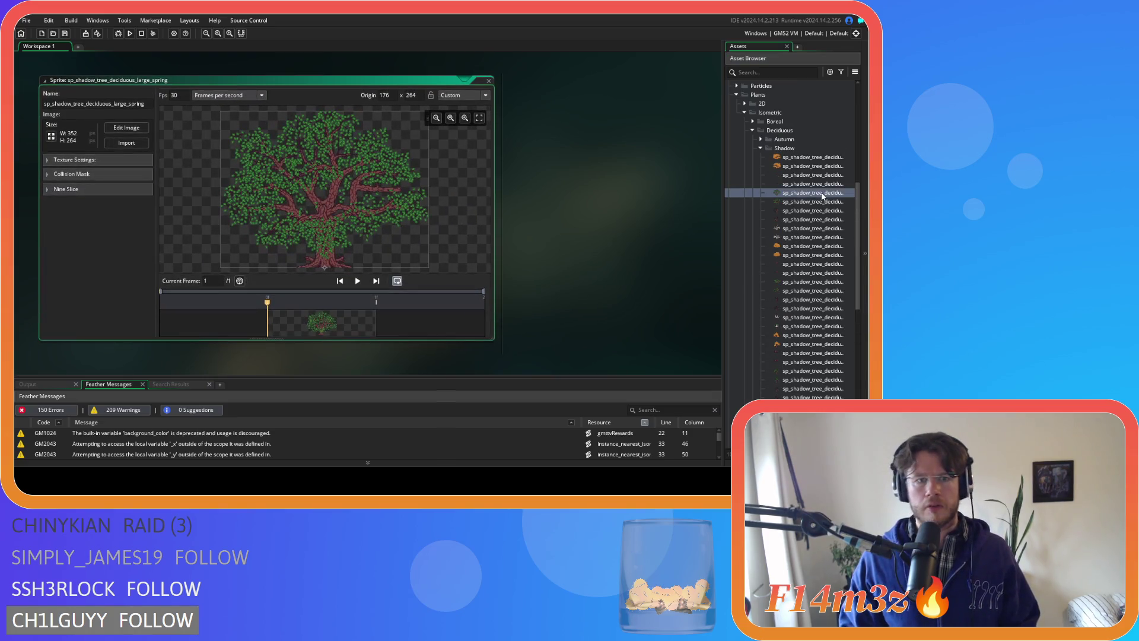
scroll(279, 205, "up", 5)
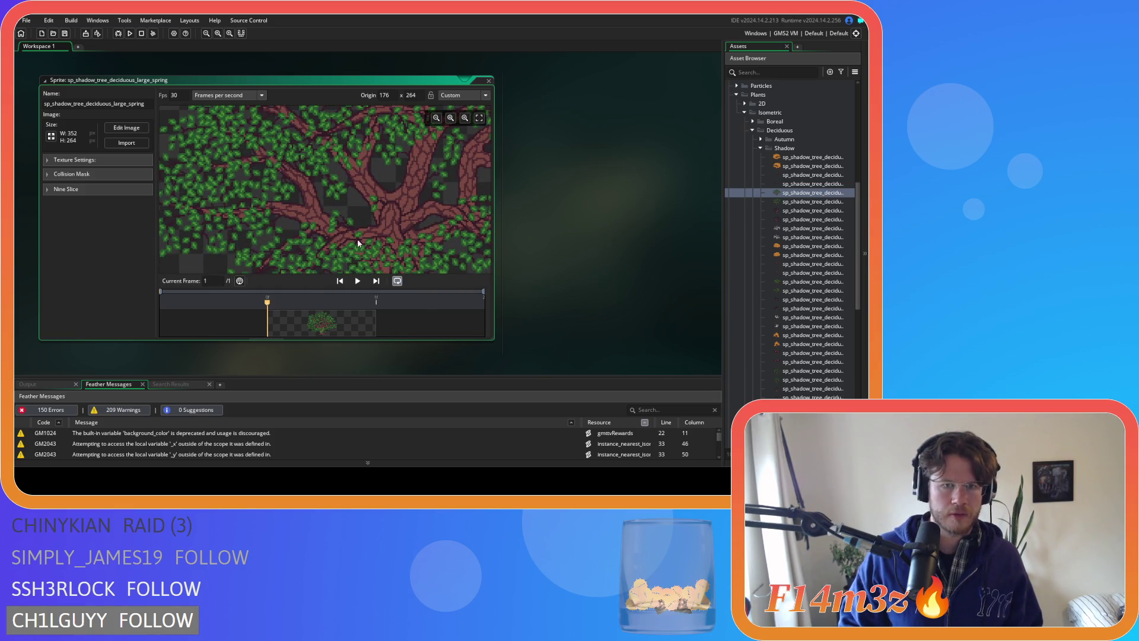
scroll(425, 261, "down", 5)
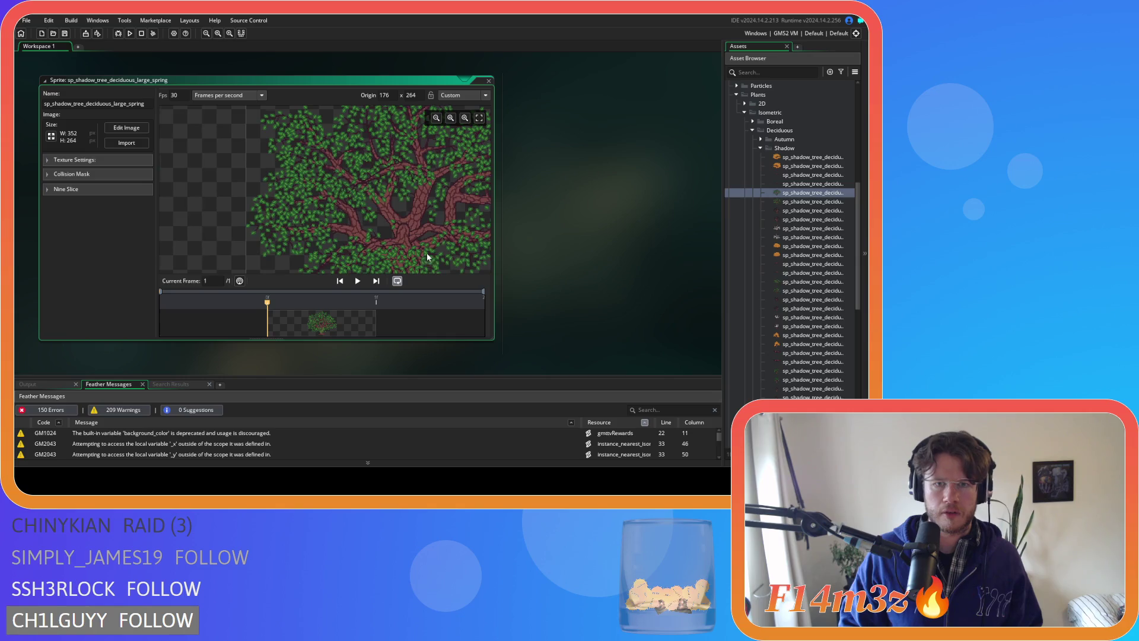
scroll(420, 229, "down", 1)
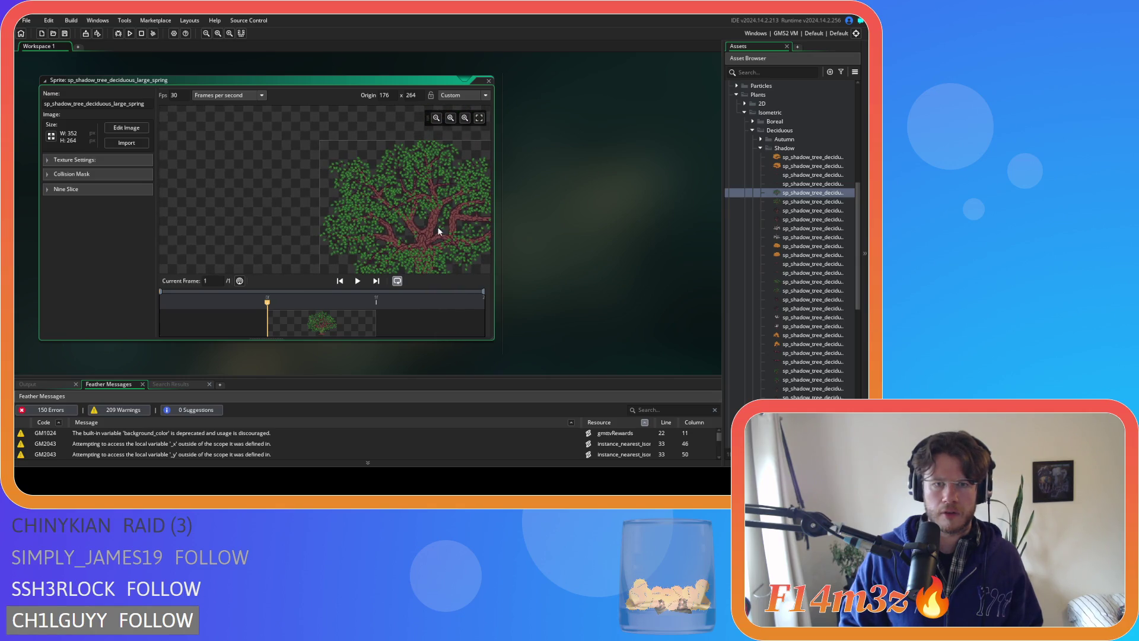
scroll(356, 220, "up", 5)
scroll(328, 225, "up", 3)
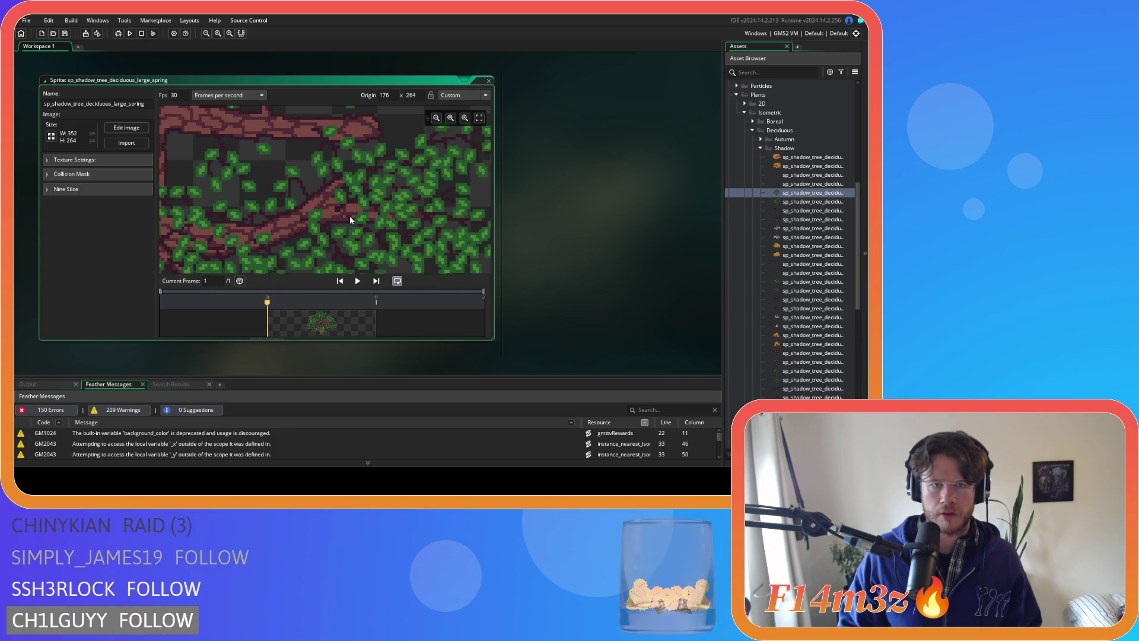
scroll(350, 215, "down", 8)
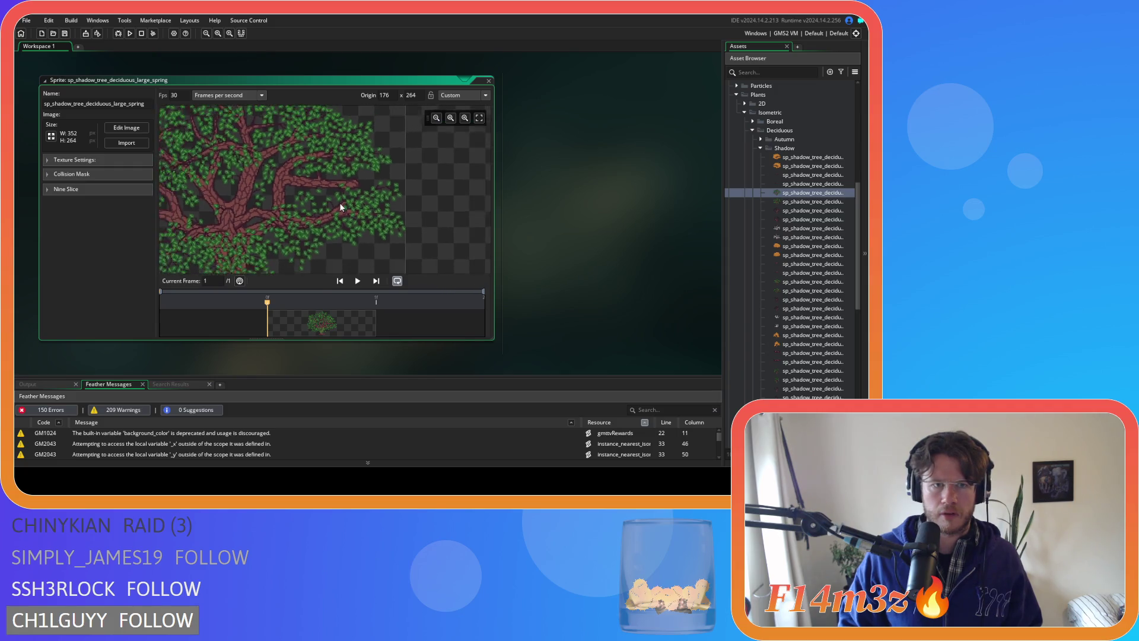
scroll(299, 227, "up", 2)
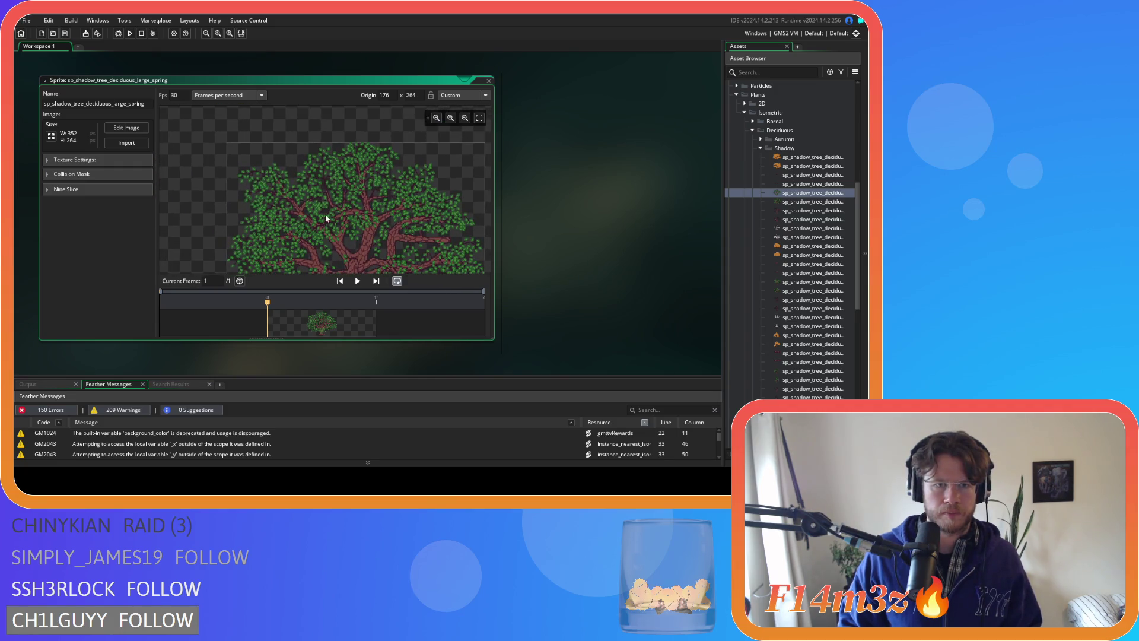
scroll(358, 243, "down", 1)
scroll(344, 159, "up", 1)
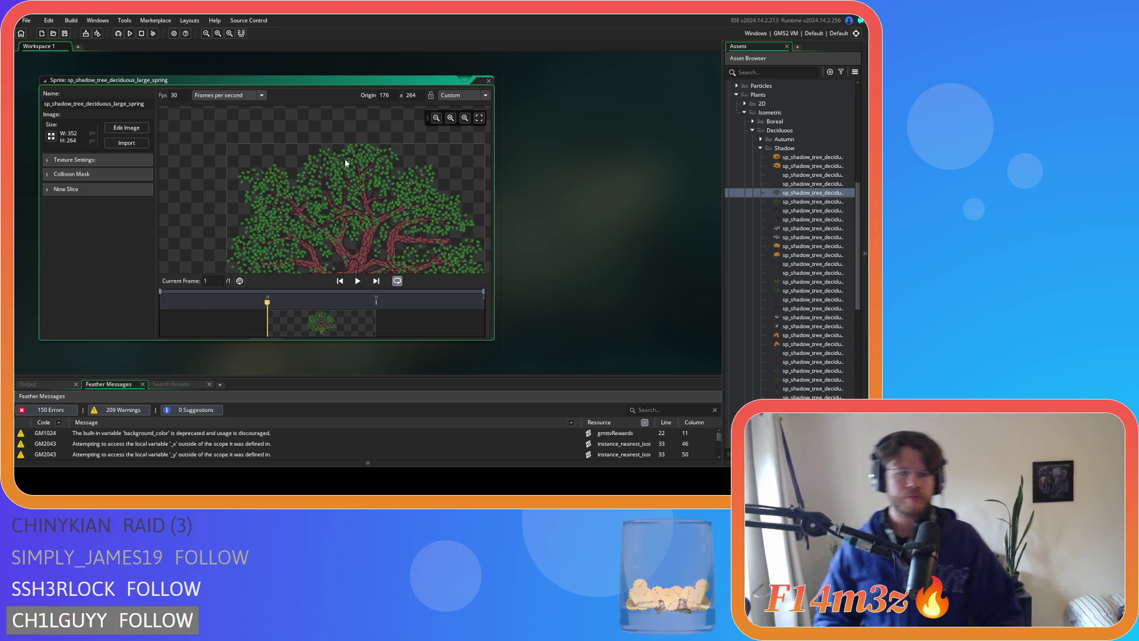
scroll(362, 172, "up", 3)
scroll(362, 172, "up", 6)
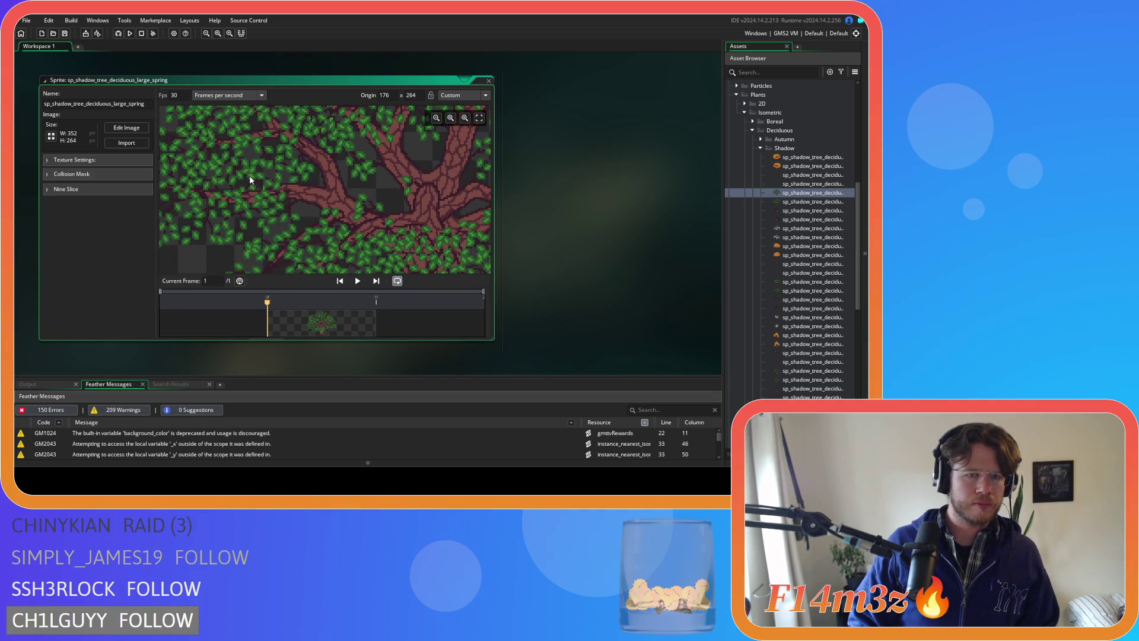
scroll(249, 168, "down", 5)
scroll(310, 140, "down", 1)
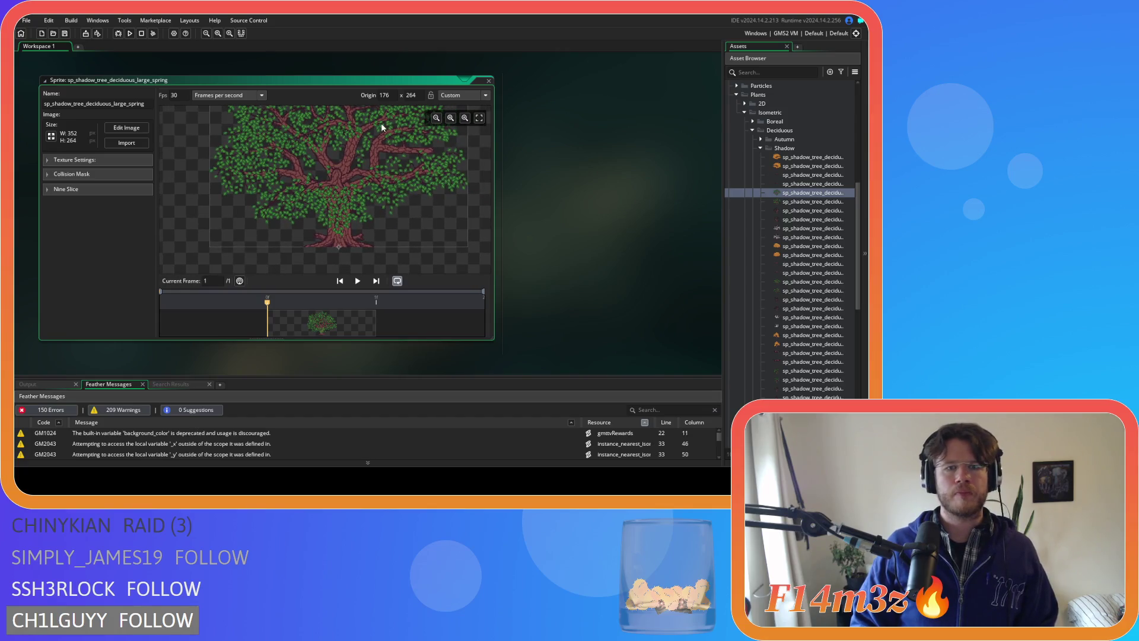
left_click(489, 82)
- Inspect and close the flipped spring shadow and large winter shadow tree sprites
double_click(822, 202)
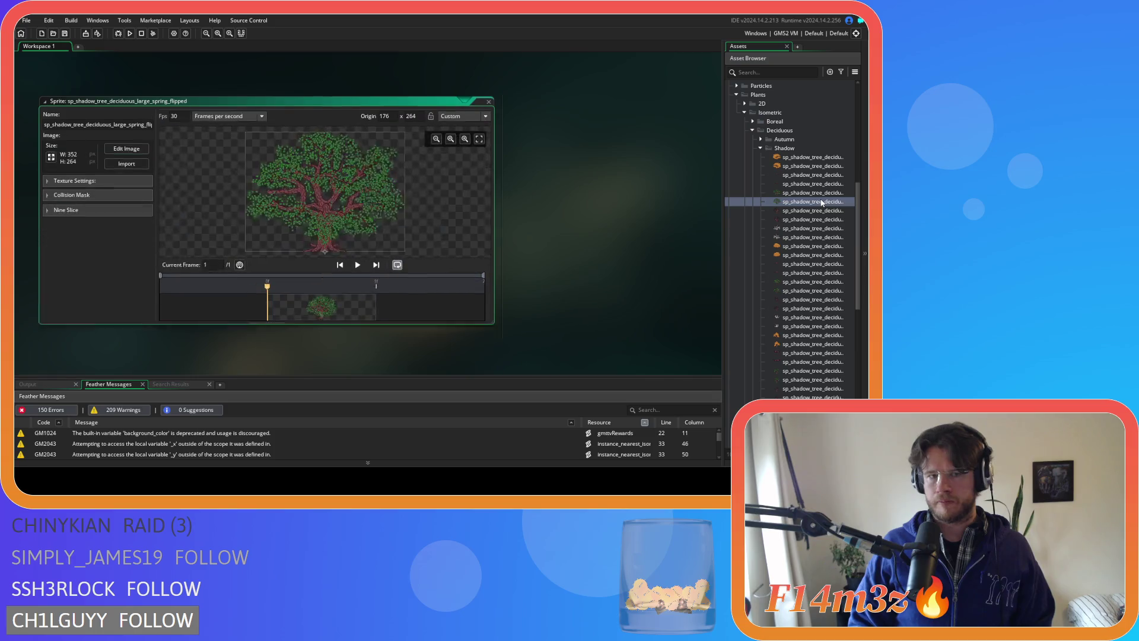
scroll(359, 220, "up", 5)
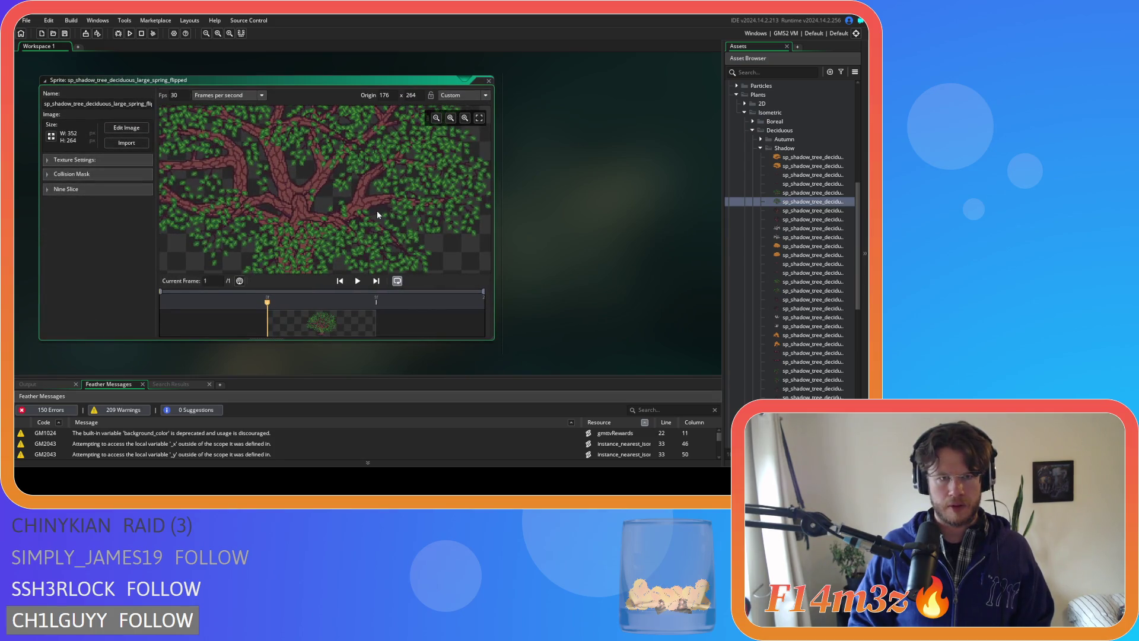
left_click(489, 81)
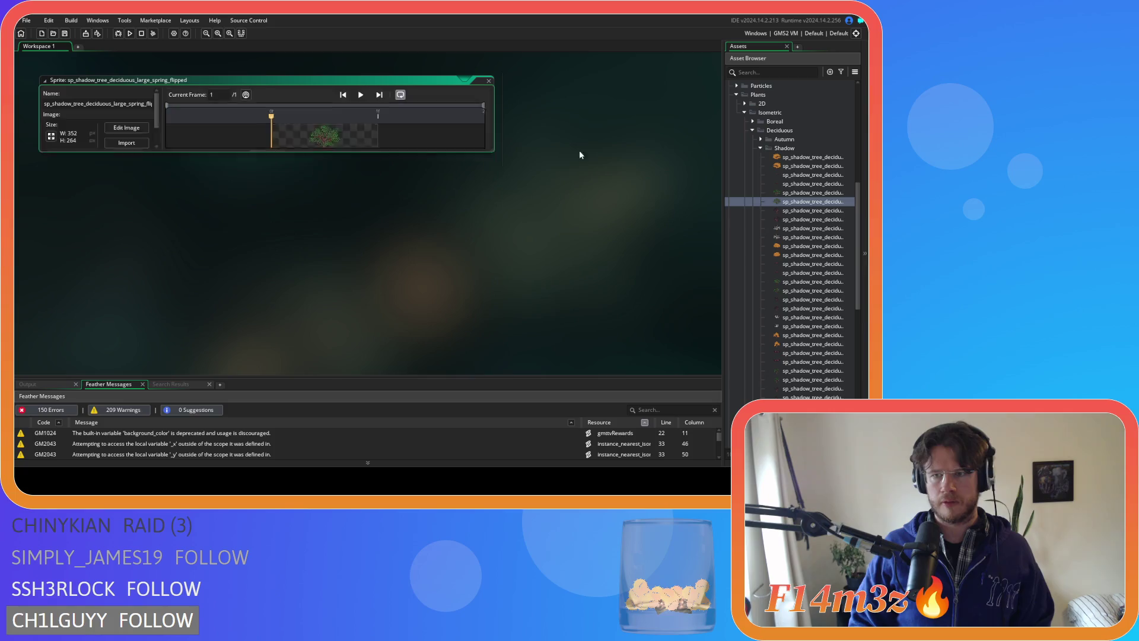
double_click(814, 212)
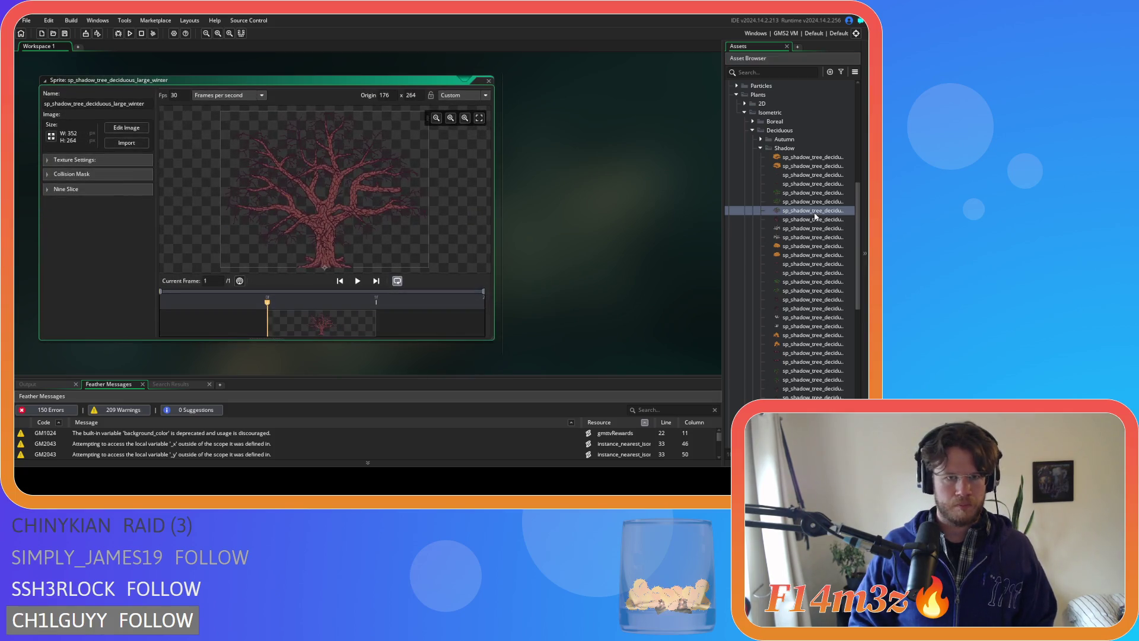
left_click(488, 81)
- Expand Winter, view sp_tree_deciduous_large_winter in the image editor, then close it
scroll(815, 255, "down", 3)
scroll(815, 255, "down", 4)
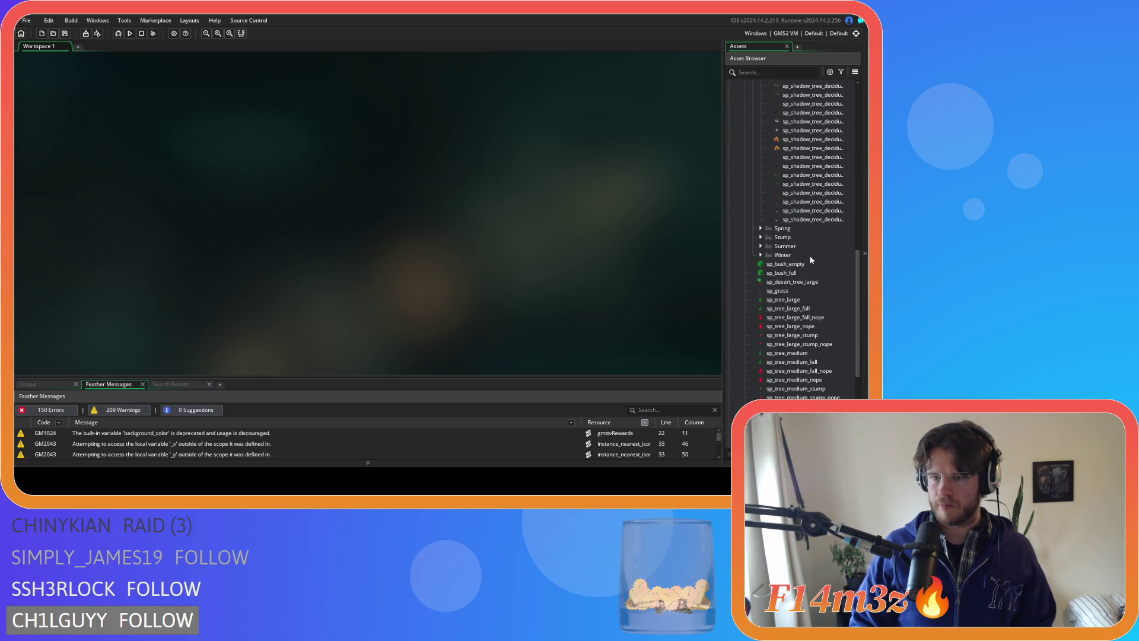
left_click(761, 255)
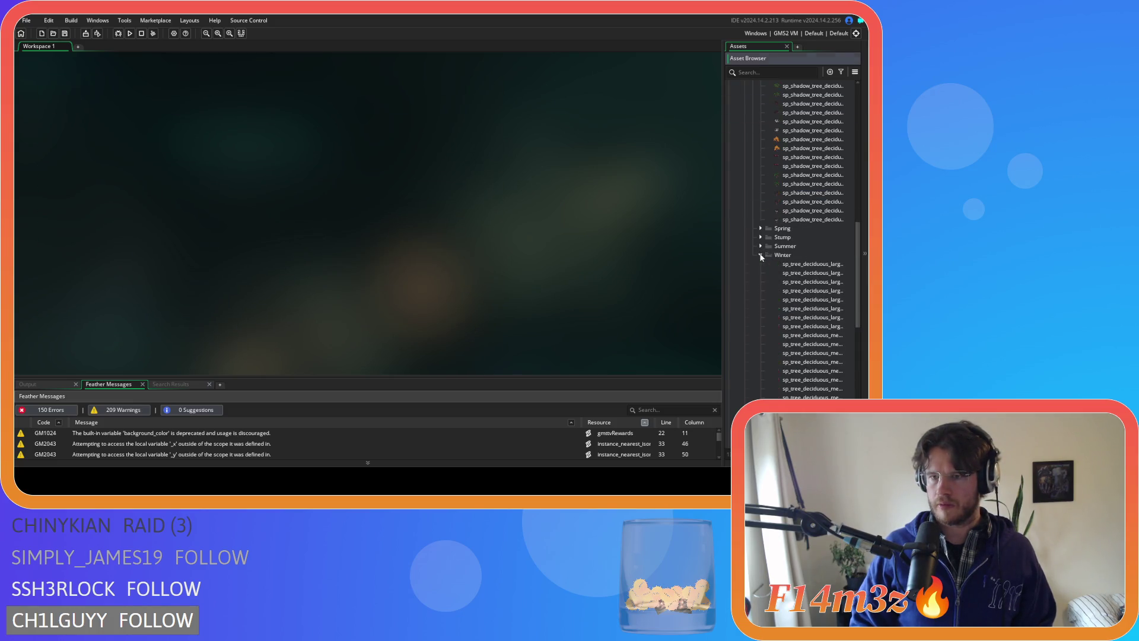
double_click(804, 266)
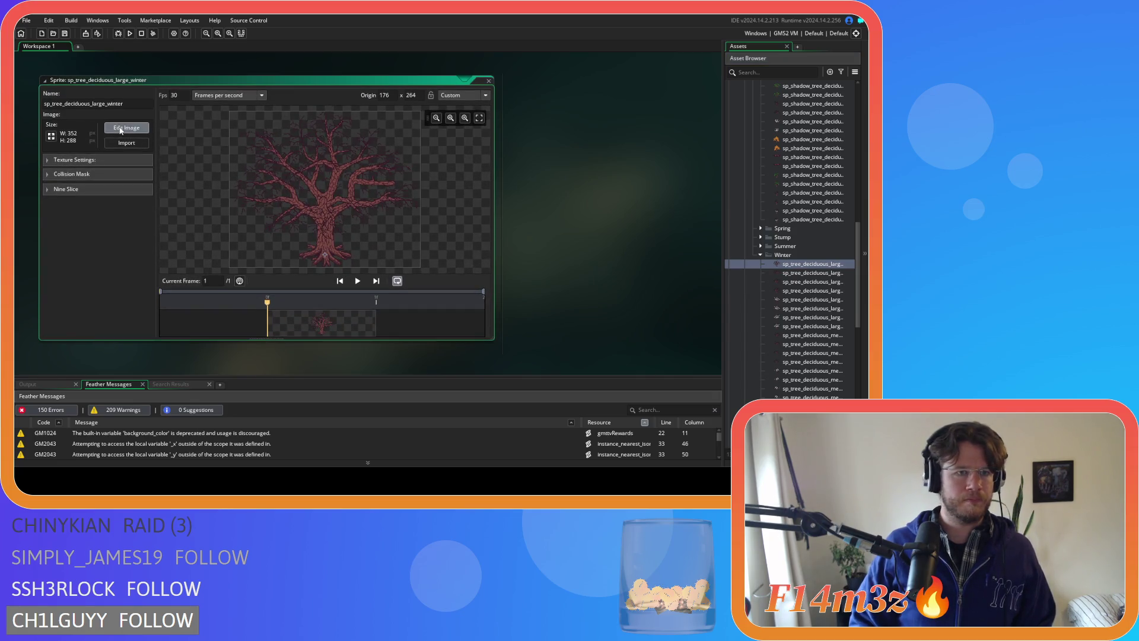
left_click(127, 127)
scroll(248, 115, "up", 2)
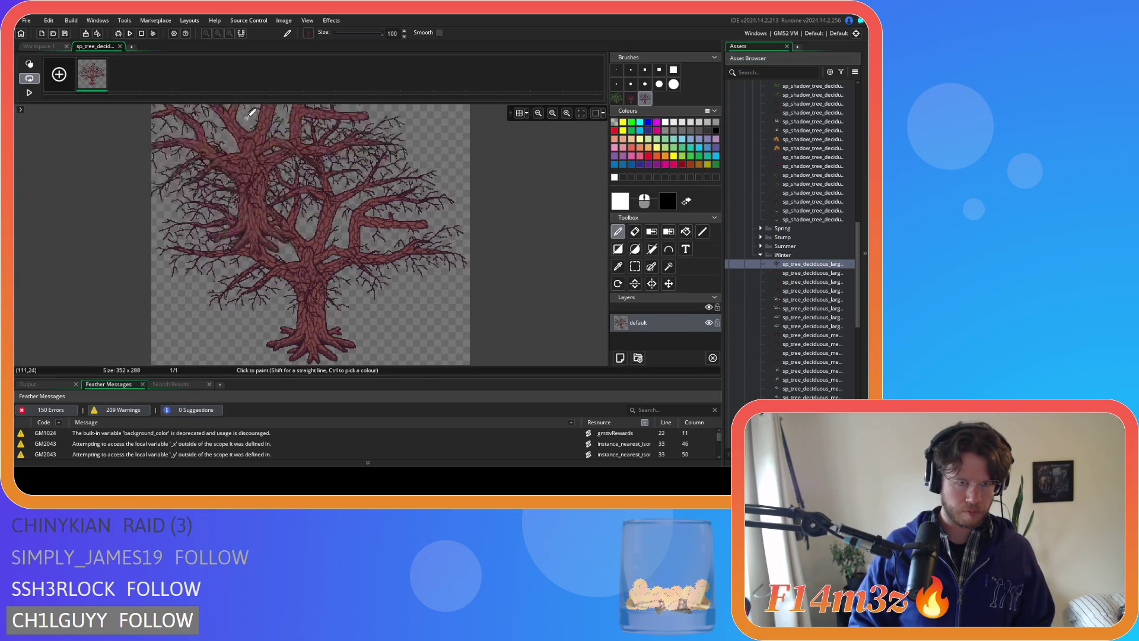
left_click(120, 46)
left_click(489, 81)
scroll(791, 202, "up", 5)
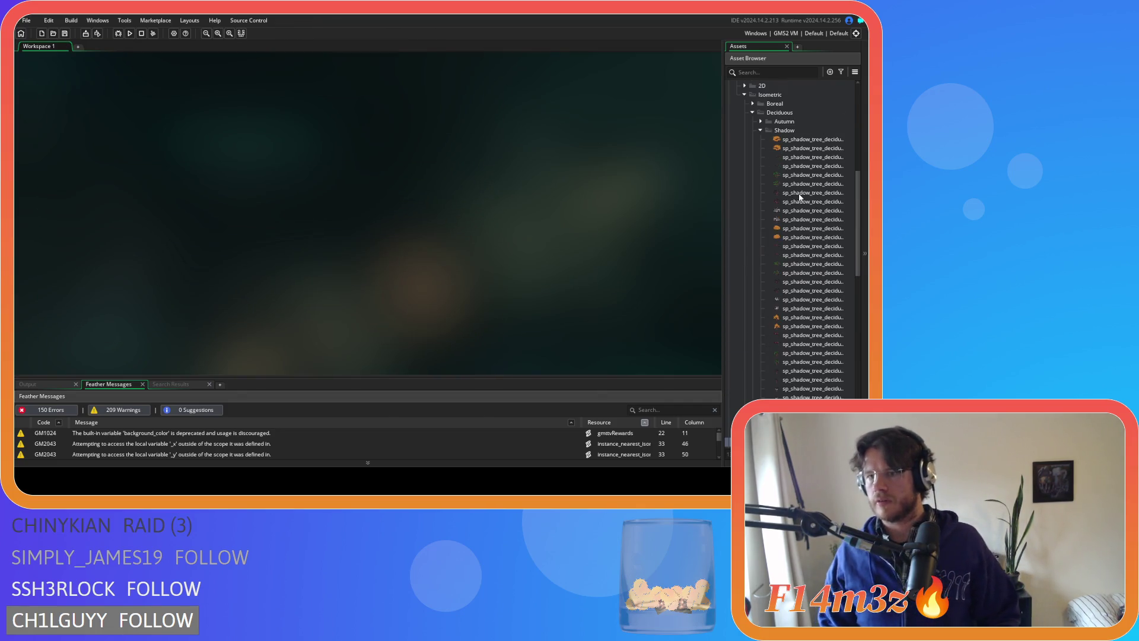
- Stamp the two-trunk tree brush on a new layer in sp_shadow_tree_deciduous_large_winter and delete Layer 1
double_click(800, 194)
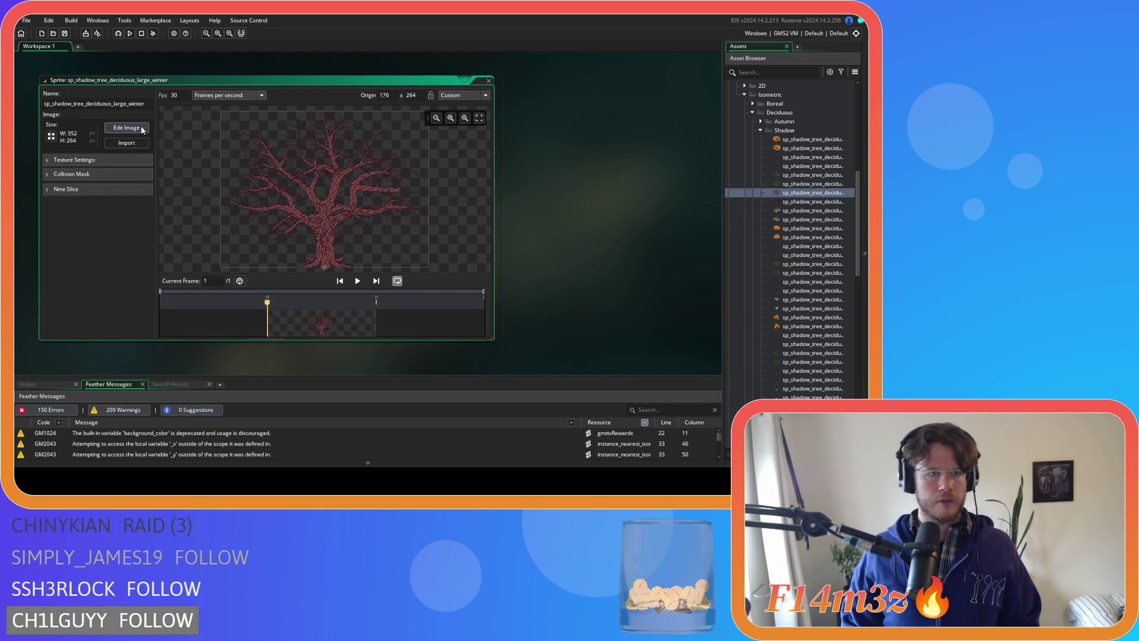
left_click(145, 129)
left_click(620, 358)
left_click(644, 99)
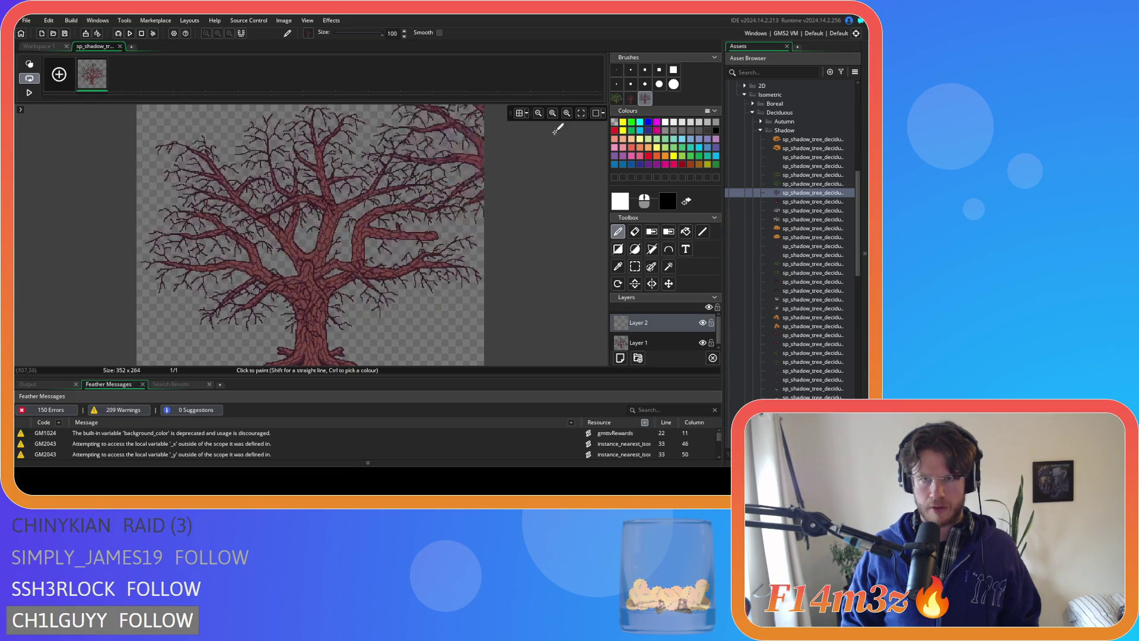
left_click(630, 99)
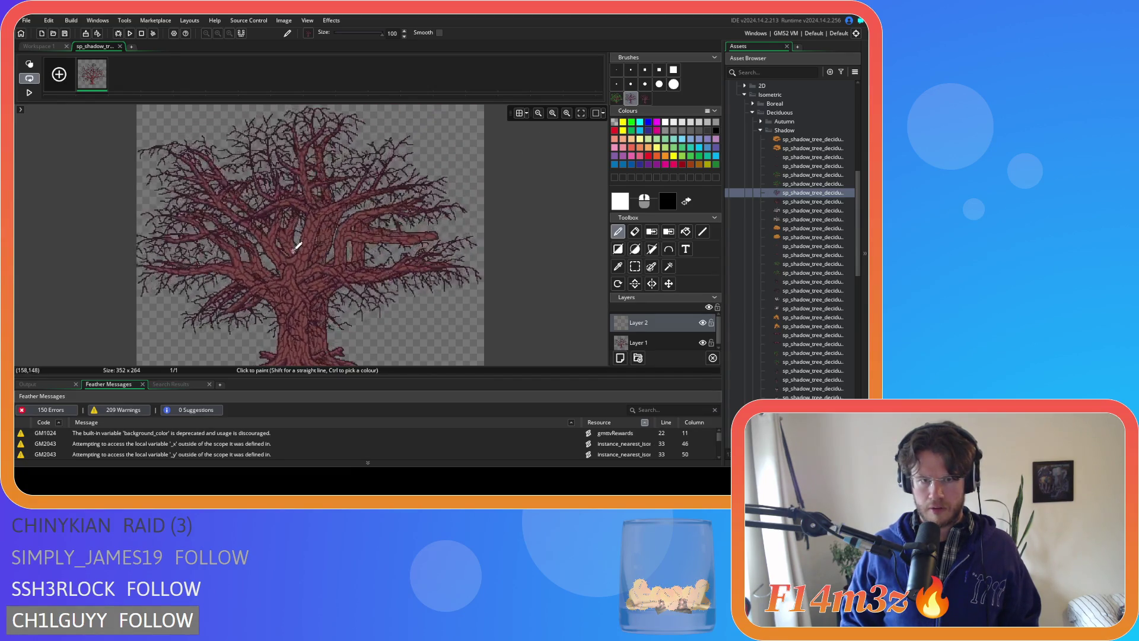
left_click(645, 99)
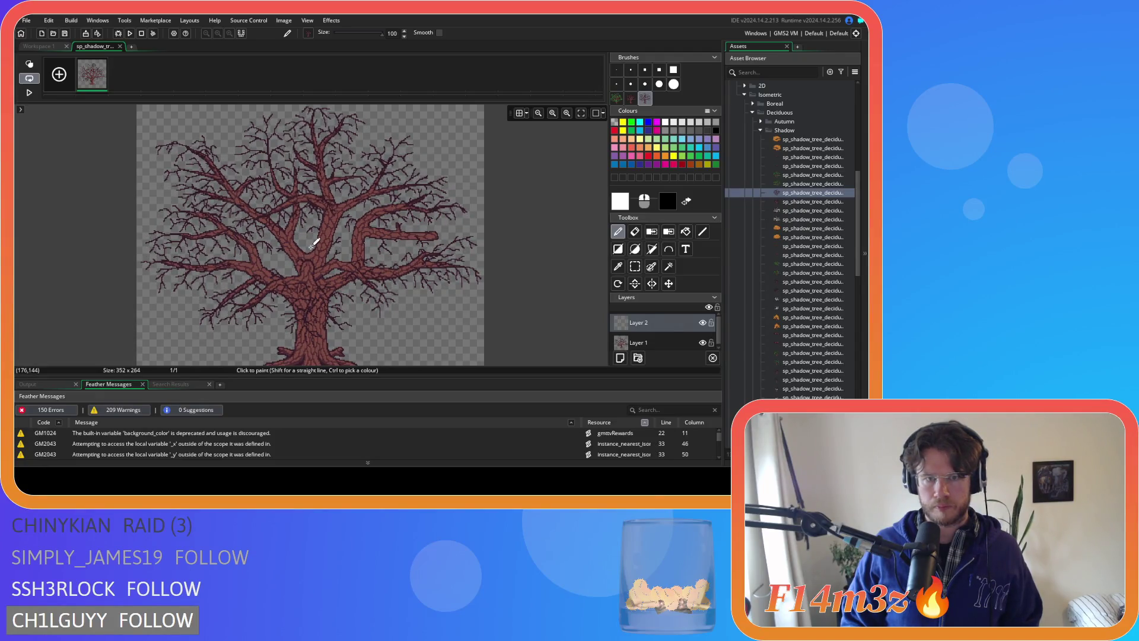
left_click(676, 340)
key("Delete")
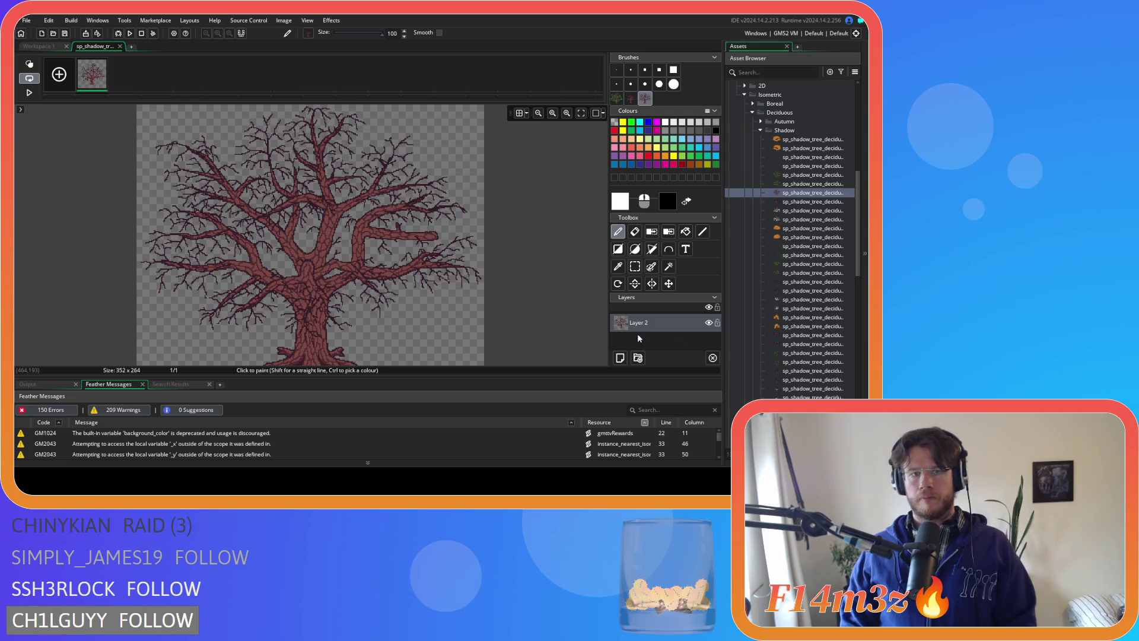
- Stamp a bare tree on Layer 2 of sp_shadow_tree_deciduous_large_winter_flipped and delete Layer 1
left_click(120, 46)
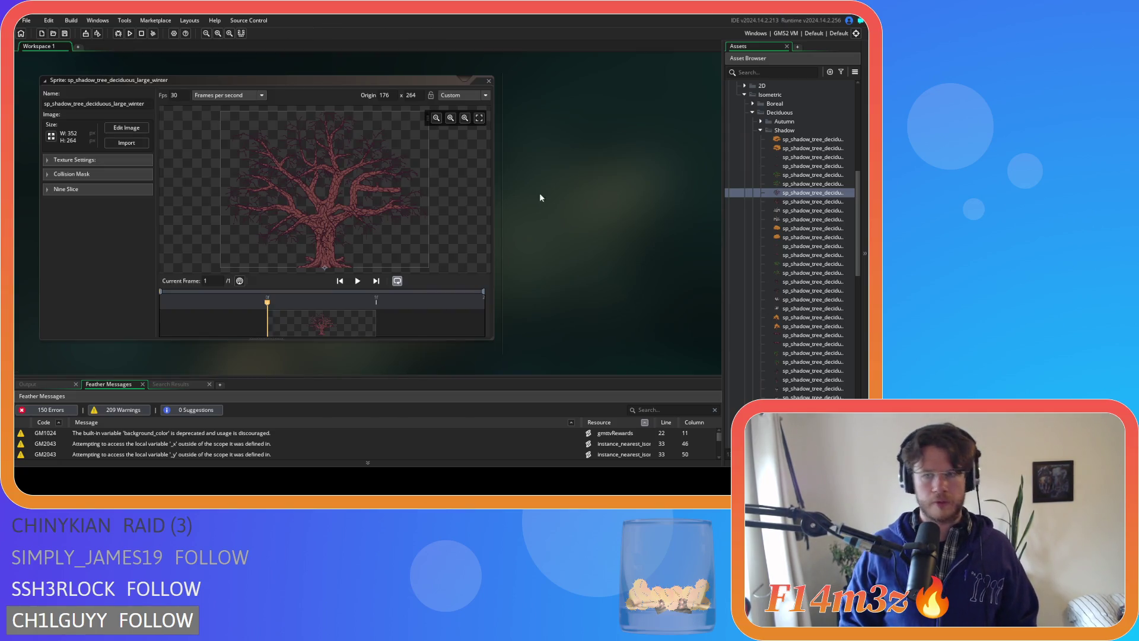
double_click(776, 202)
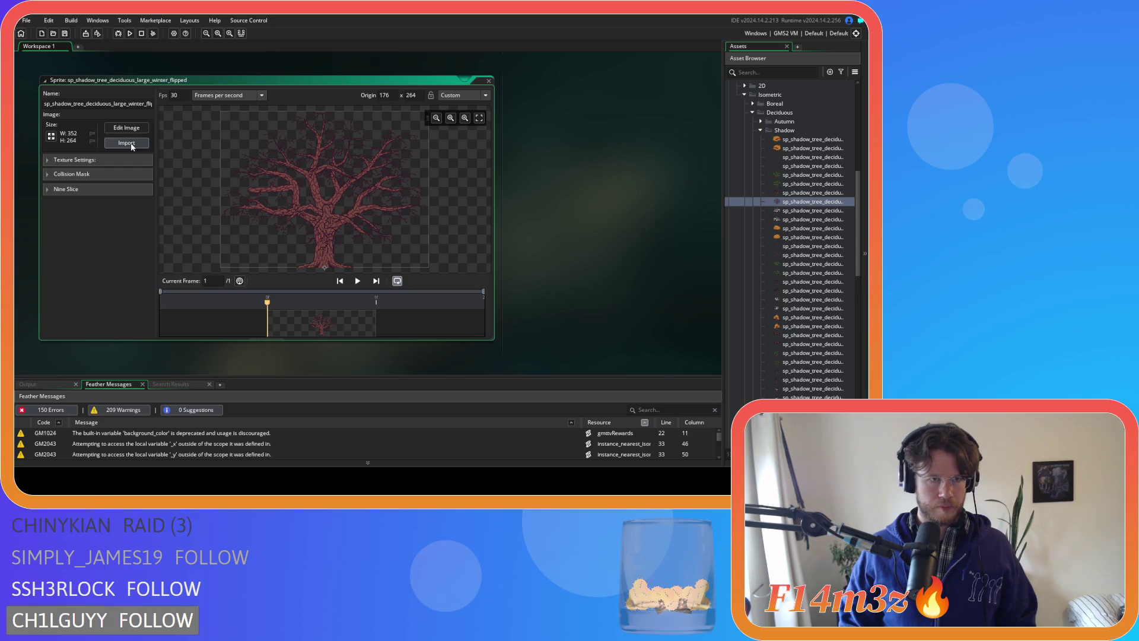
left_click(127, 129)
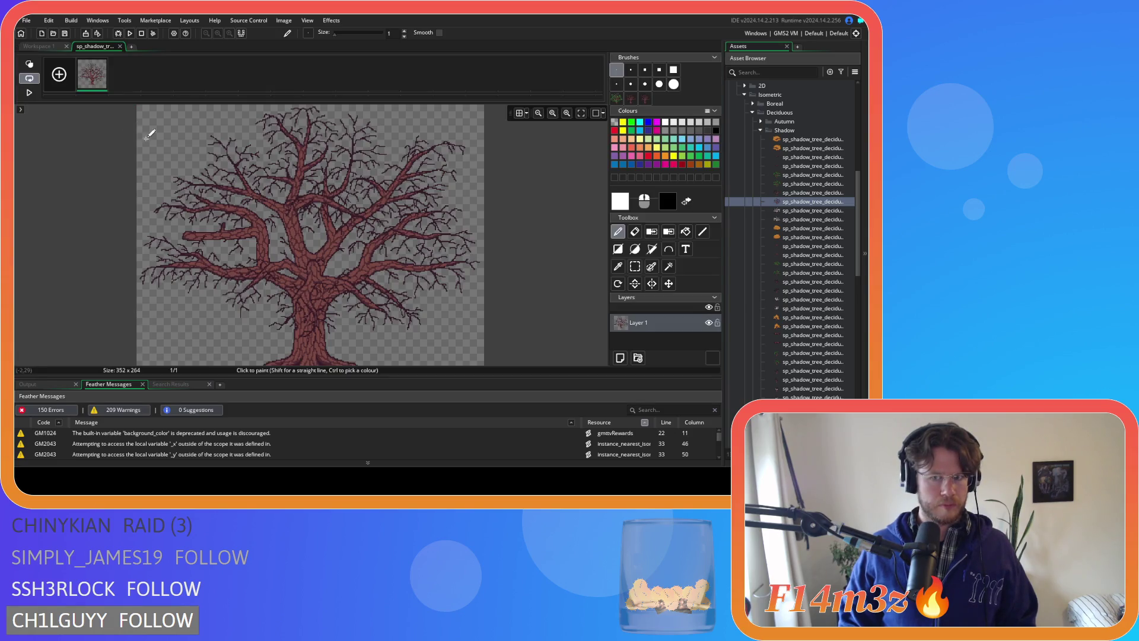
left_click(618, 361)
left_click(645, 98)
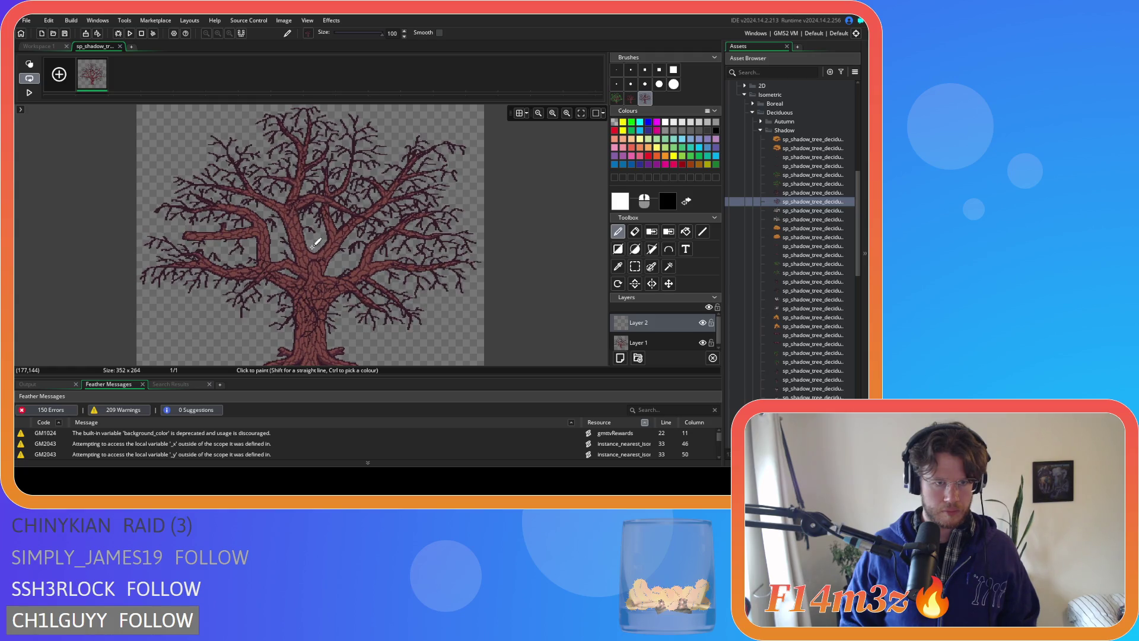
left_click(313, 243)
left_click(656, 337)
key("Delete")
- Close the image editor and all open sprite windows
left_click(120, 47)
right_click(582, 169)
mouse_move(595, 182)
left_click(648, 211)
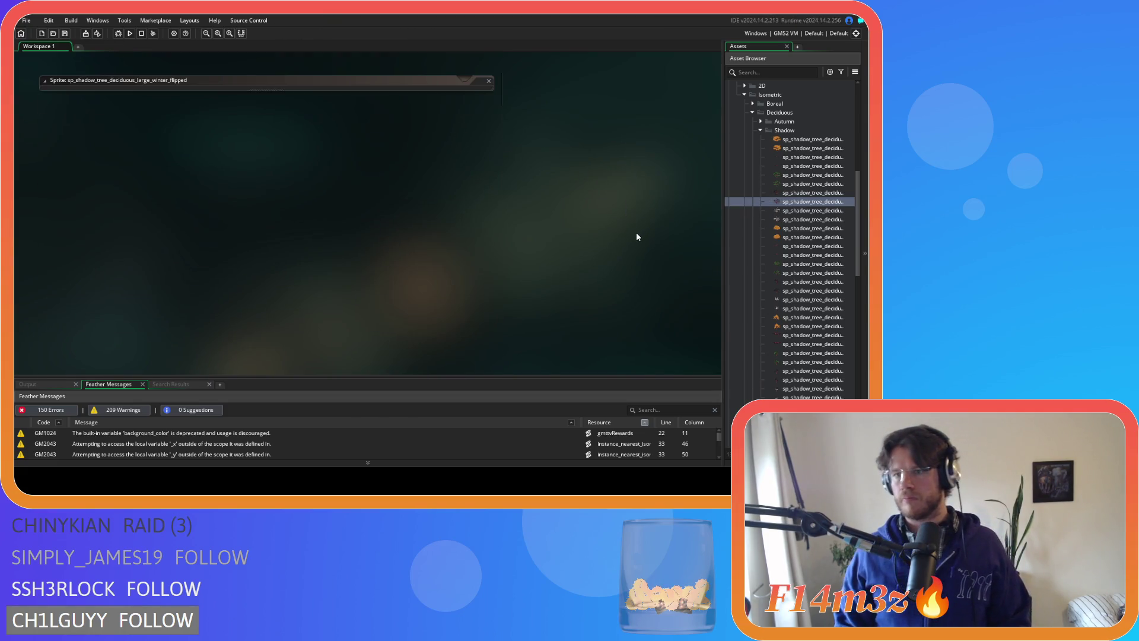
- Briefly open the large winter snow tree sprite's image, then close it
scroll(766, 249, "down", 8)
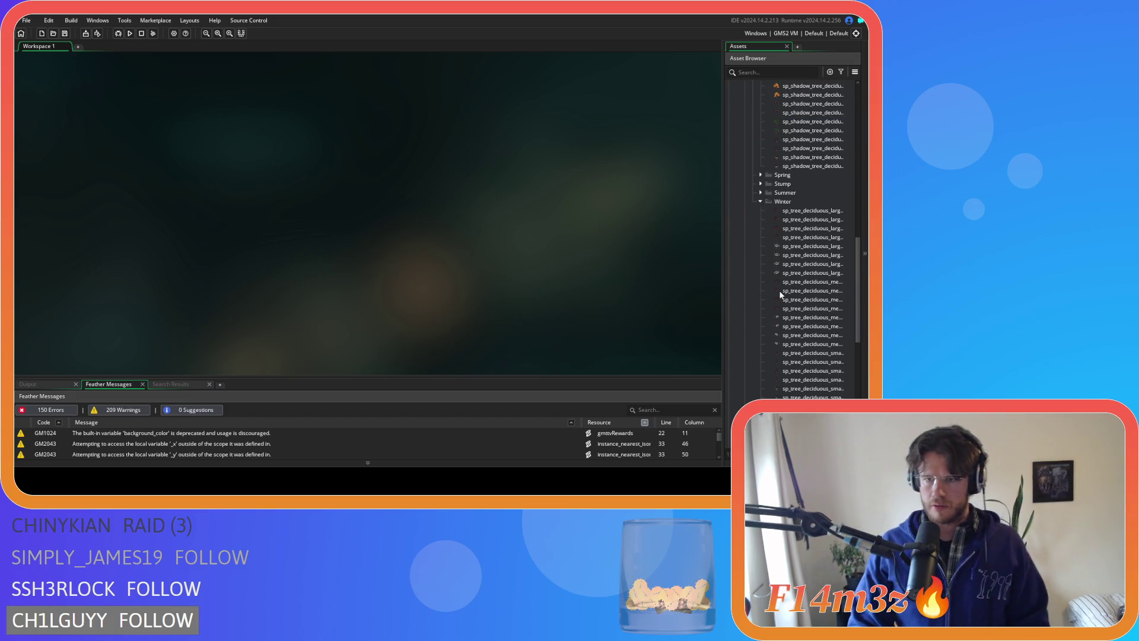
double_click(813, 246)
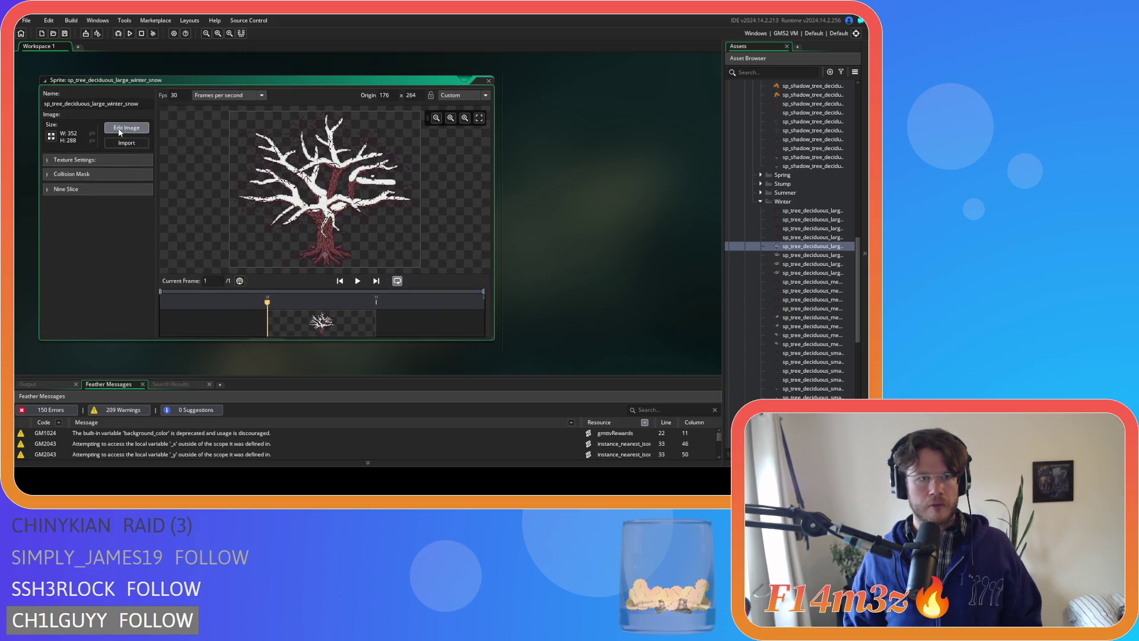
left_click(119, 128)
left_click(129, 47)
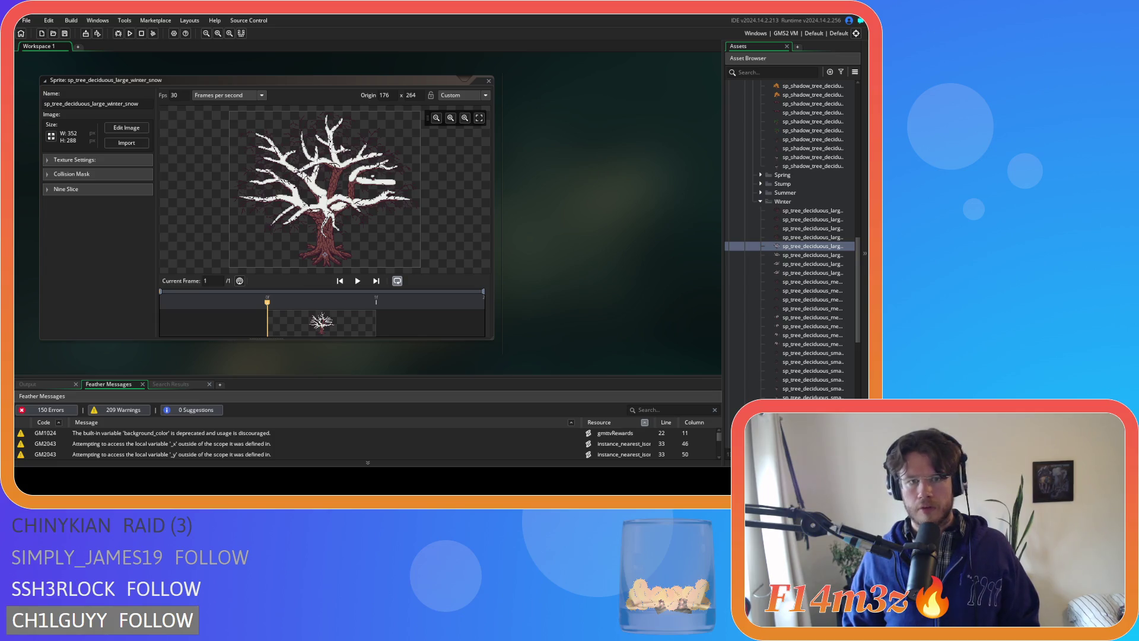
left_click(489, 80)
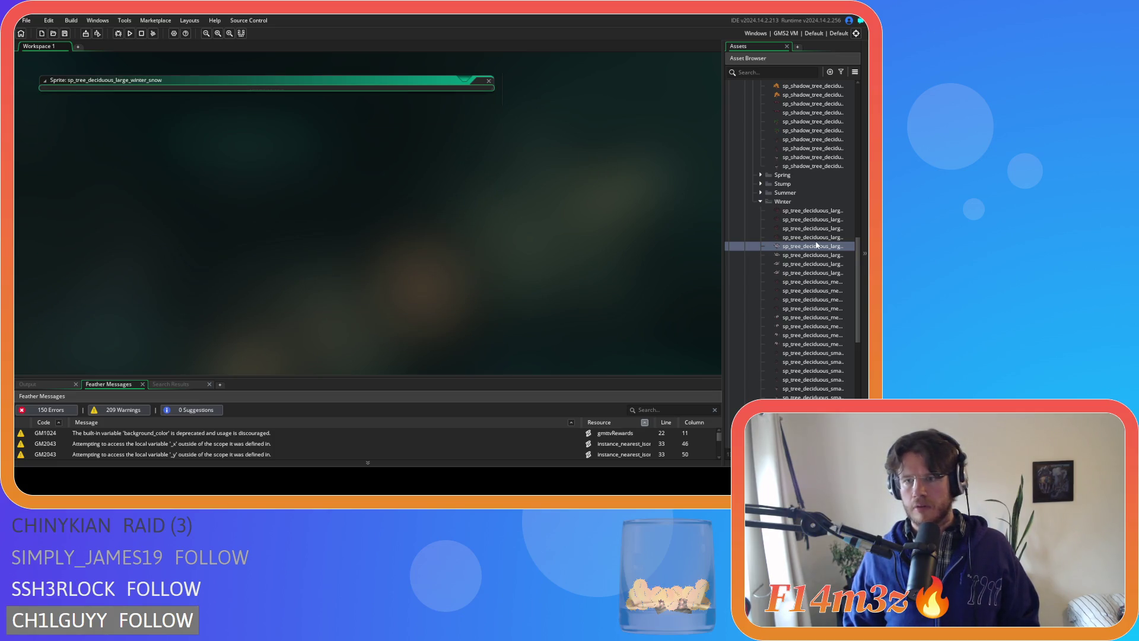
scroll(807, 245, "up", 2)
scroll(765, 252, "up", 5)
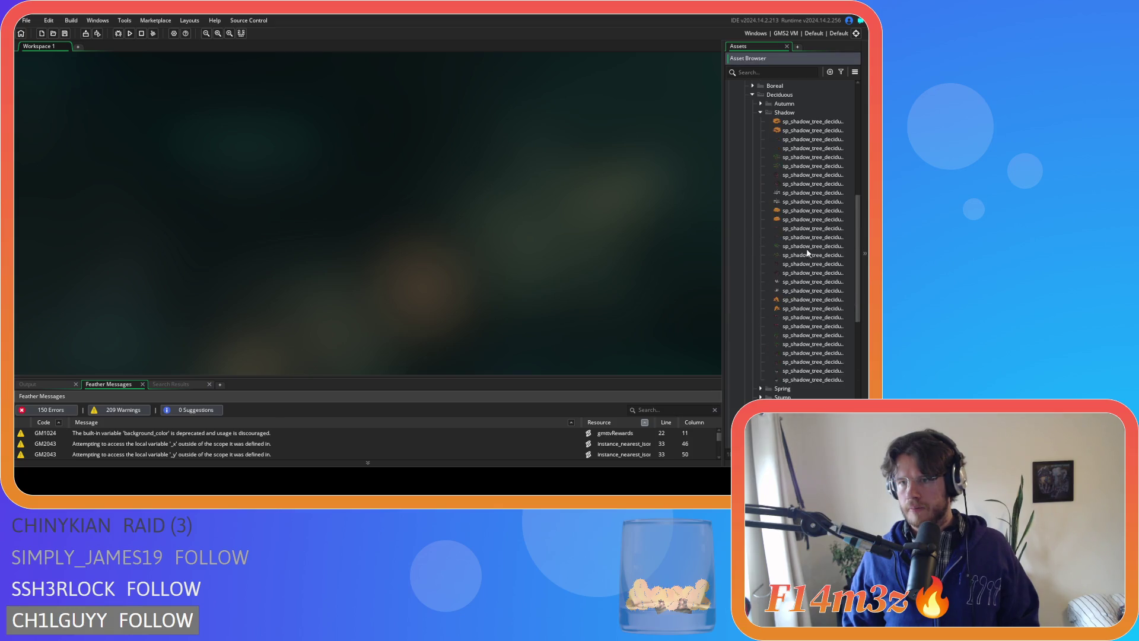
- Paint snowy branches on a new layer of sp_shadow_tree_deciduous_large_winter_snow and merge them
left_click(810, 228)
double_click(810, 231)
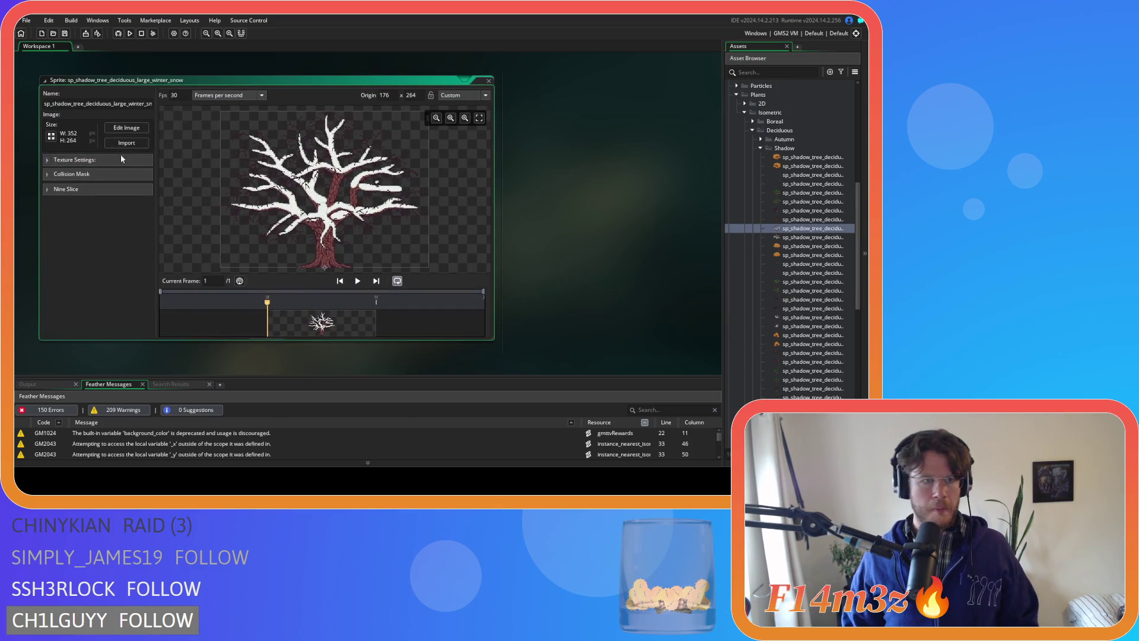
left_click(123, 156)
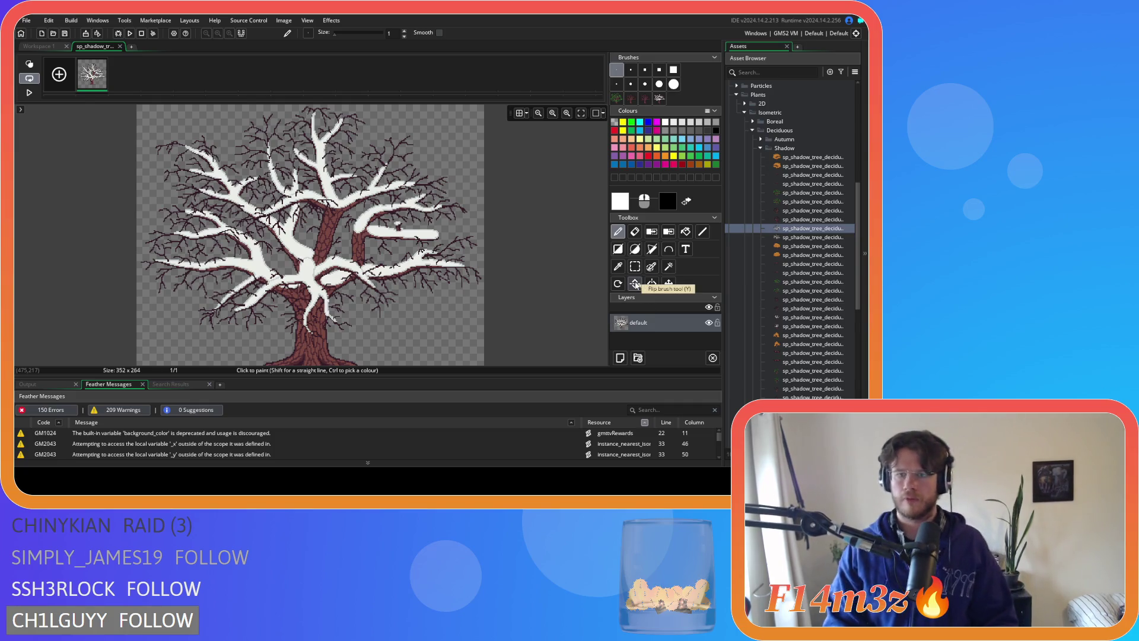
left_click(620, 357)
left_click(659, 98)
mouse_move(178, 255)
left_mouse_down()
mouse_move(143, 141)
mouse_move(300, 243)
left_mouse_up()
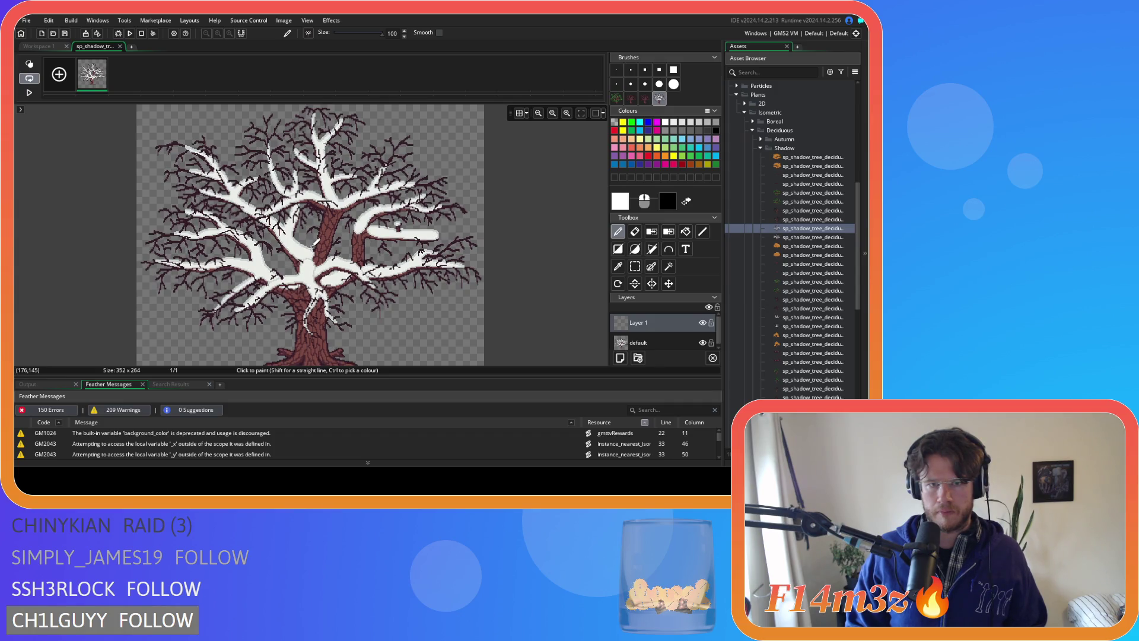
left_click(653, 348)
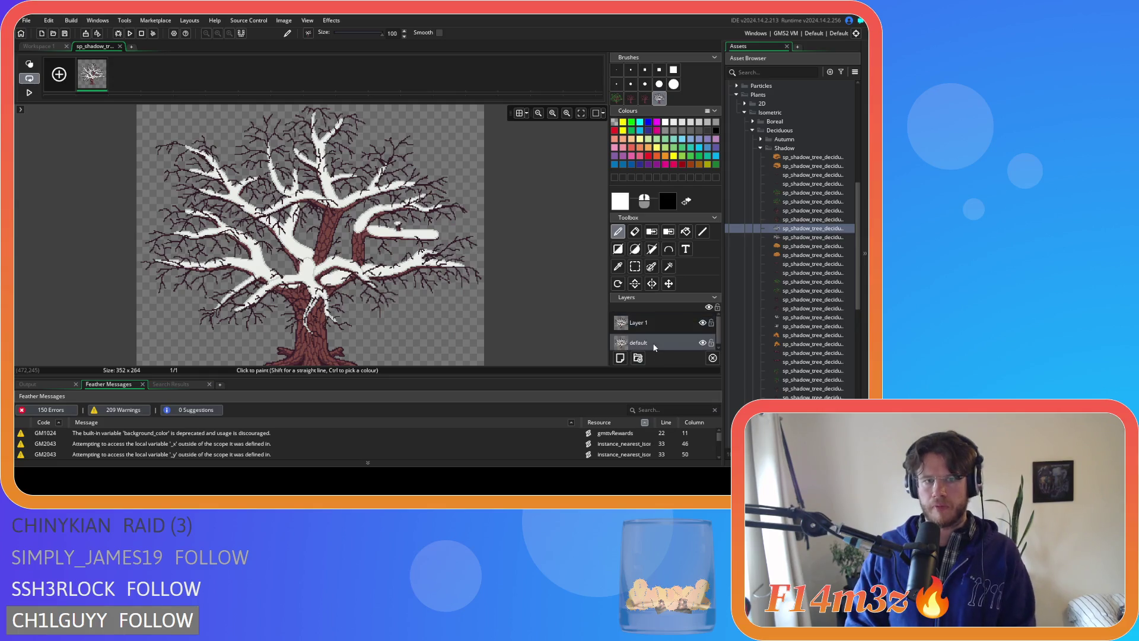
left_click(120, 47)
double_click(796, 237)
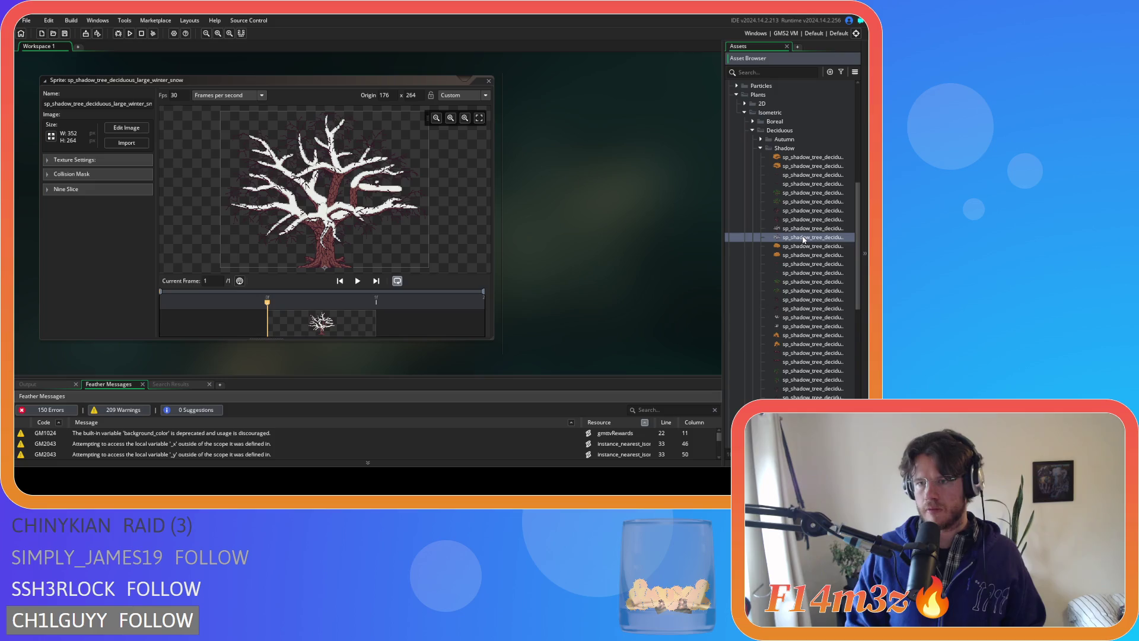
- Paste the snowy branches into a new layer on the flipped sprite, align them and merge
left_click(127, 130)
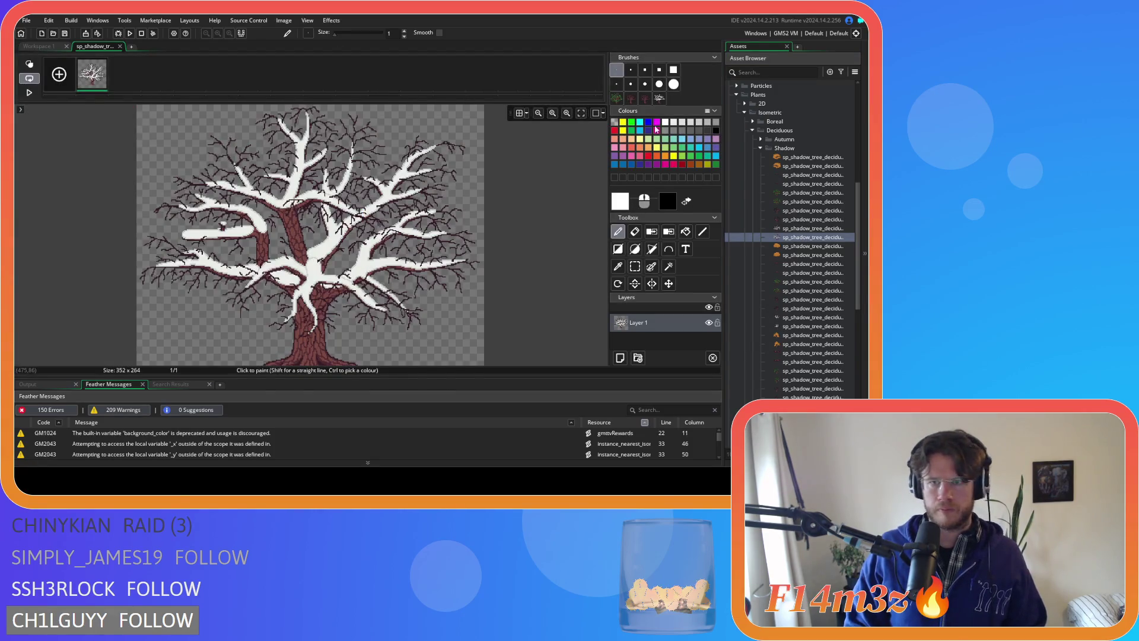
left_click(660, 98)
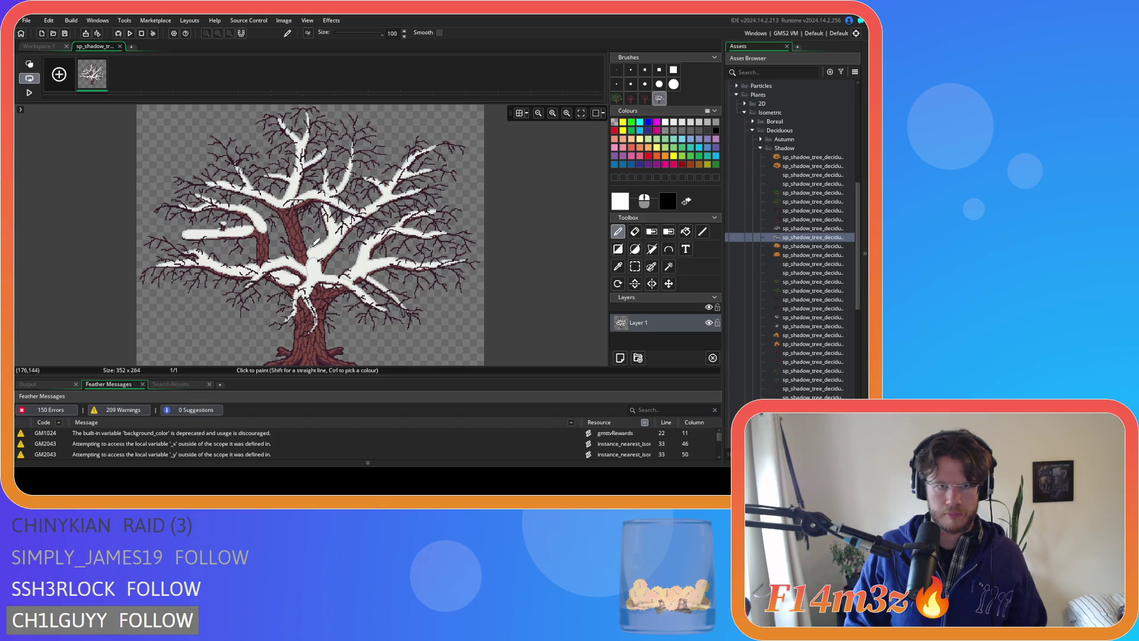
left_click(620, 358)
key("ctrl+v")
left_click_drag(287, 254, 314, 242)
key("ctrl+e")
- Place the floating tree copy on the canvas, finish the image edit and close the sprite windows
mouse_move(590, 173)
left_mouse_down()
mouse_move(465, 286)
mouse_move(511, 261)
mouse_move(582, 247)
mouse_move(303, 246)
left_mouse_up()
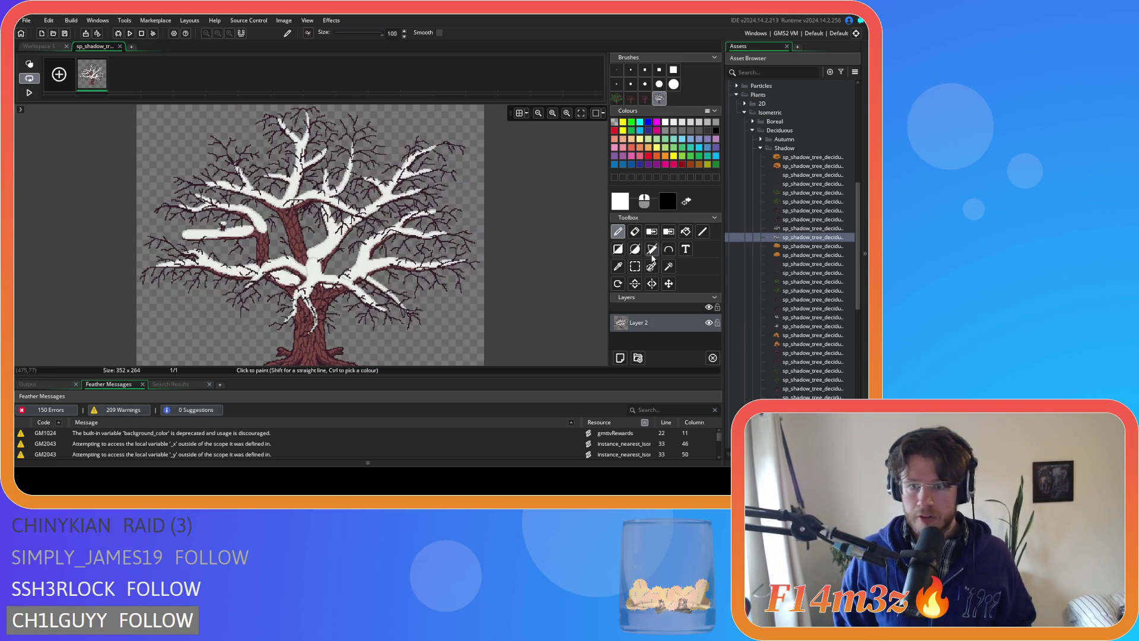
left_click(618, 70)
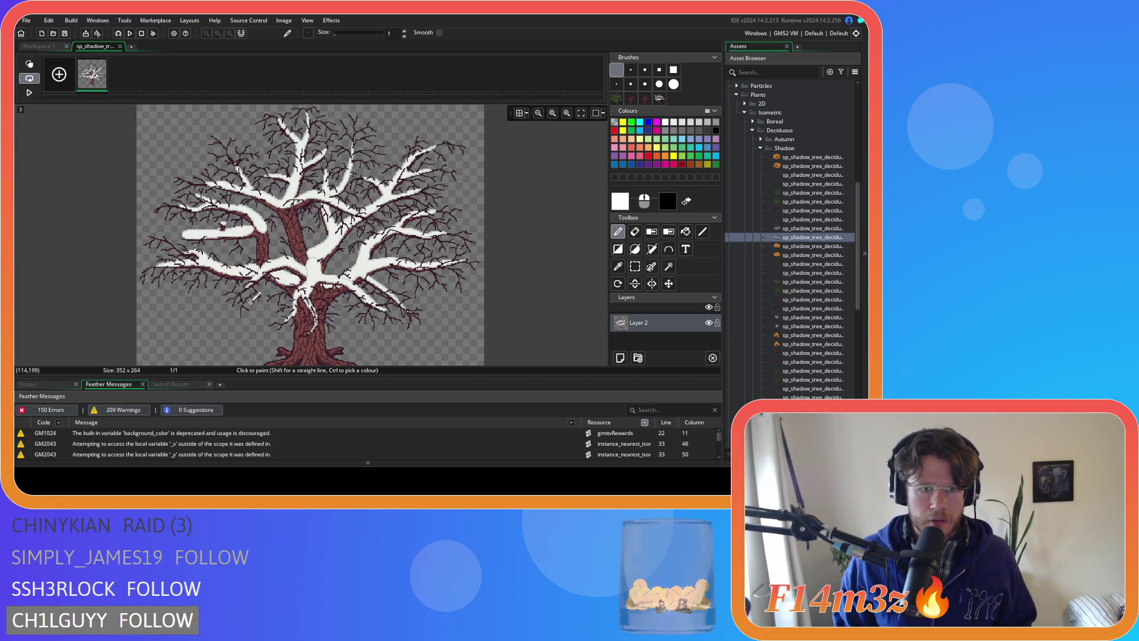
scroll(252, 290, "up", 4)
scroll(252, 291, "up", 2)
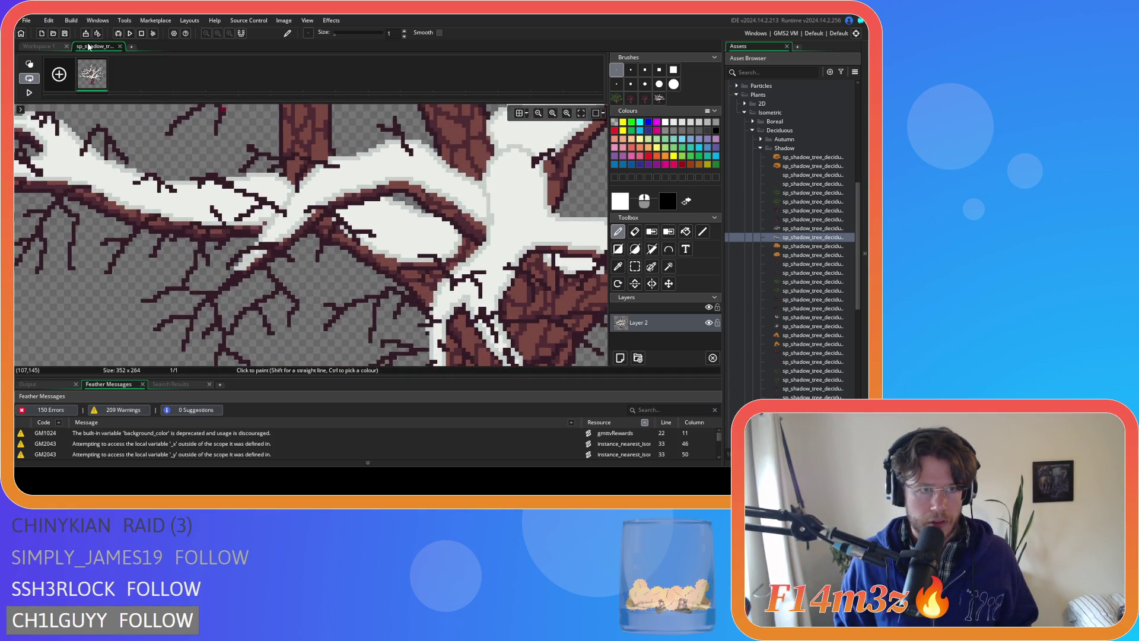
left_click(119, 46)
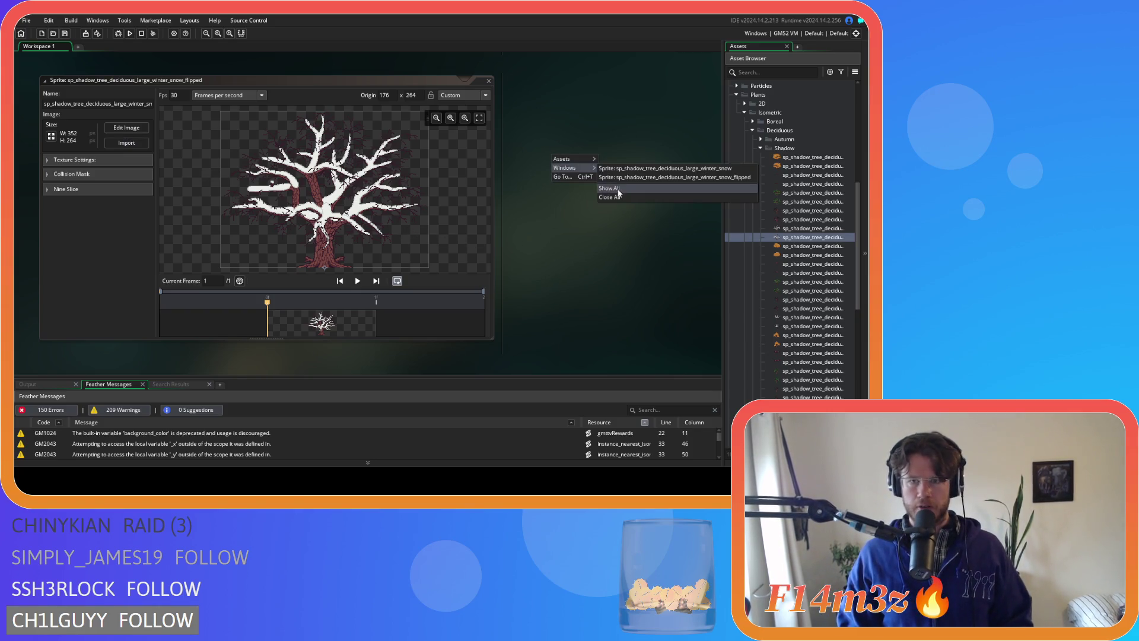
key("ctrl+w")
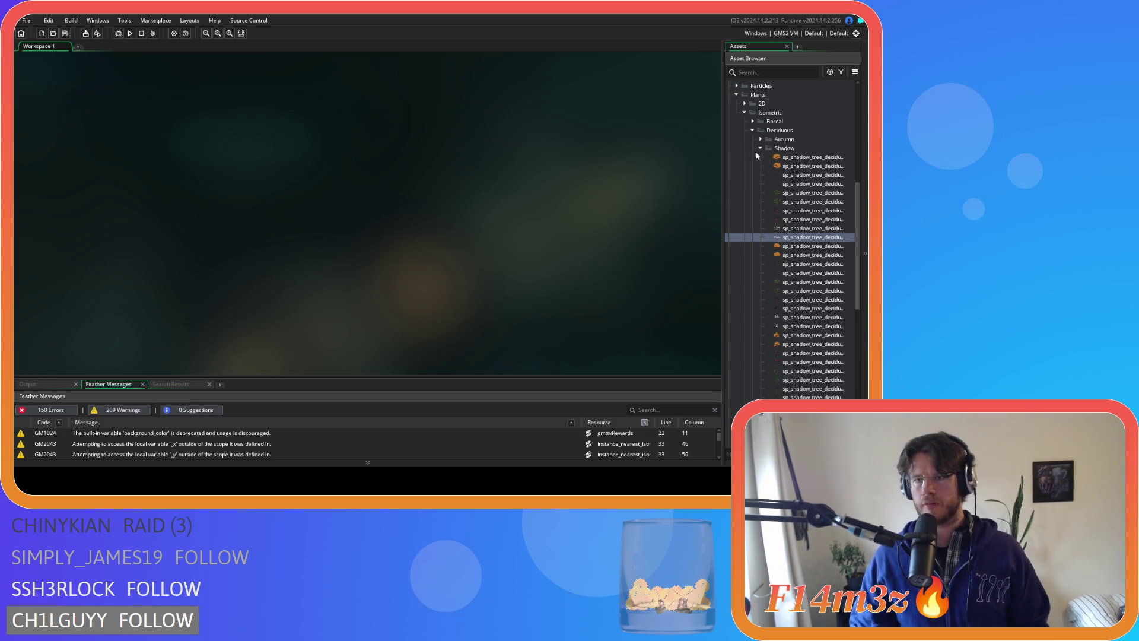
- Collapse the Shadow folder in the Asset Browser
left_click(760, 148)
- Collapse the Deciduous, Isometric, Plants and Sprites folders, then build and run the game with F5
left_click(752, 130)
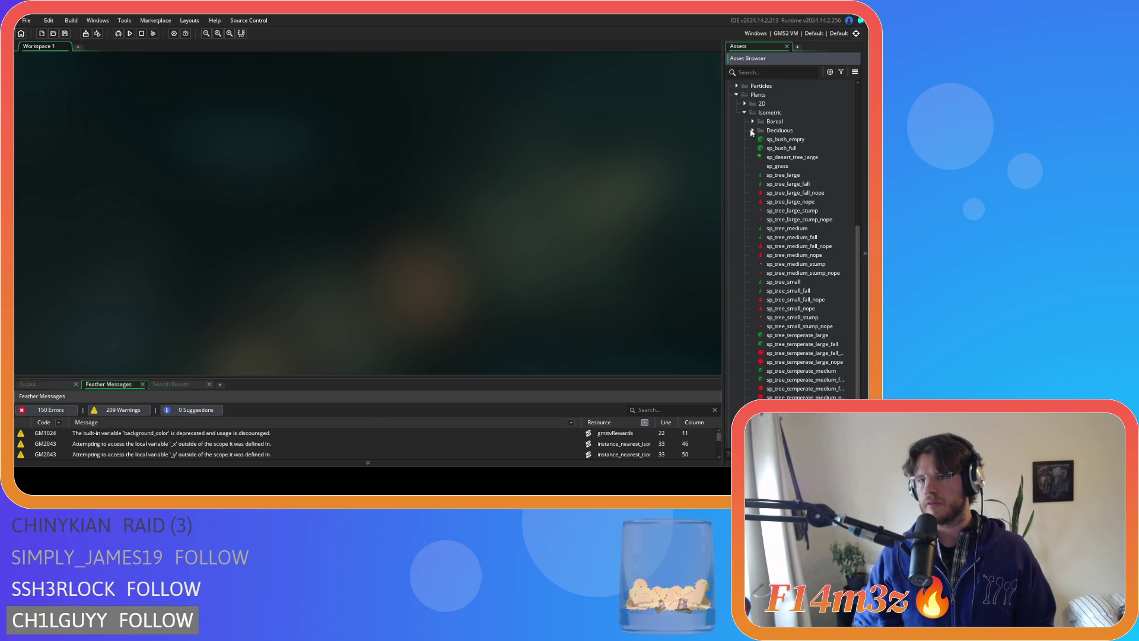
left_click(745, 113)
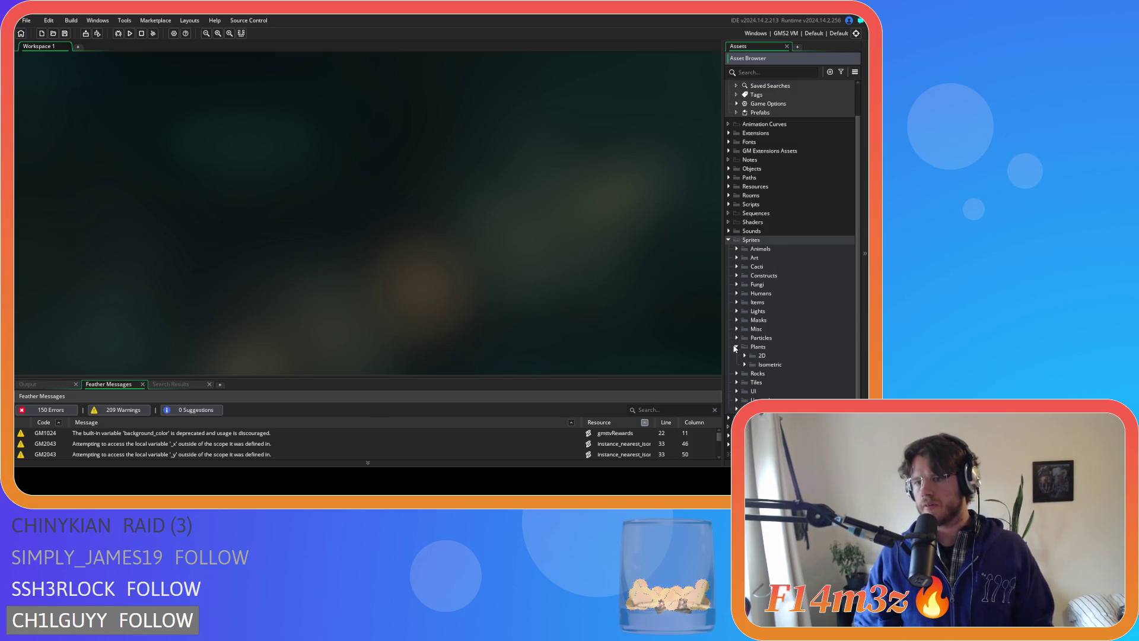
left_click(736, 347)
left_click(729, 240)
key("F5")
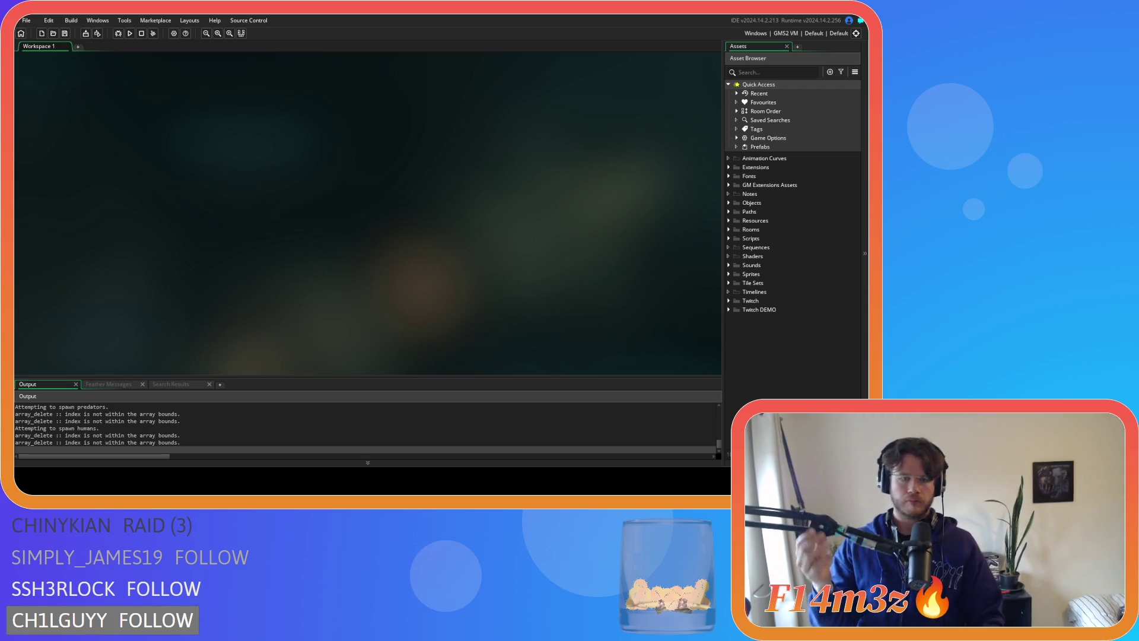
key("alt+Tab")
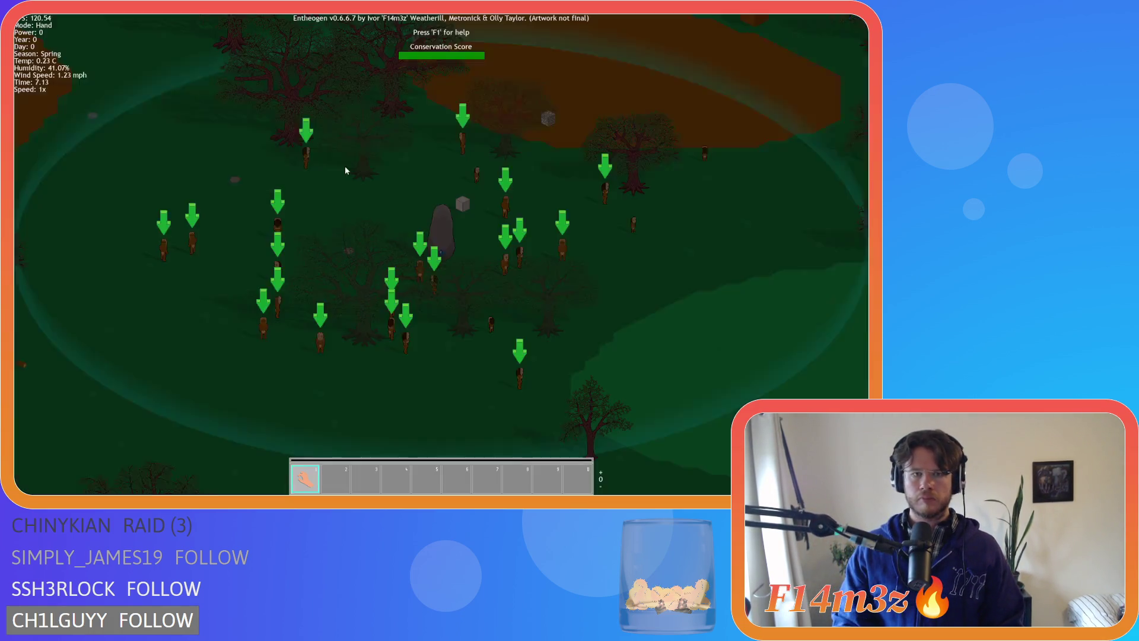
- Pan the game camera with WASD across the forest to inspect the trees and their shadows
key("a")
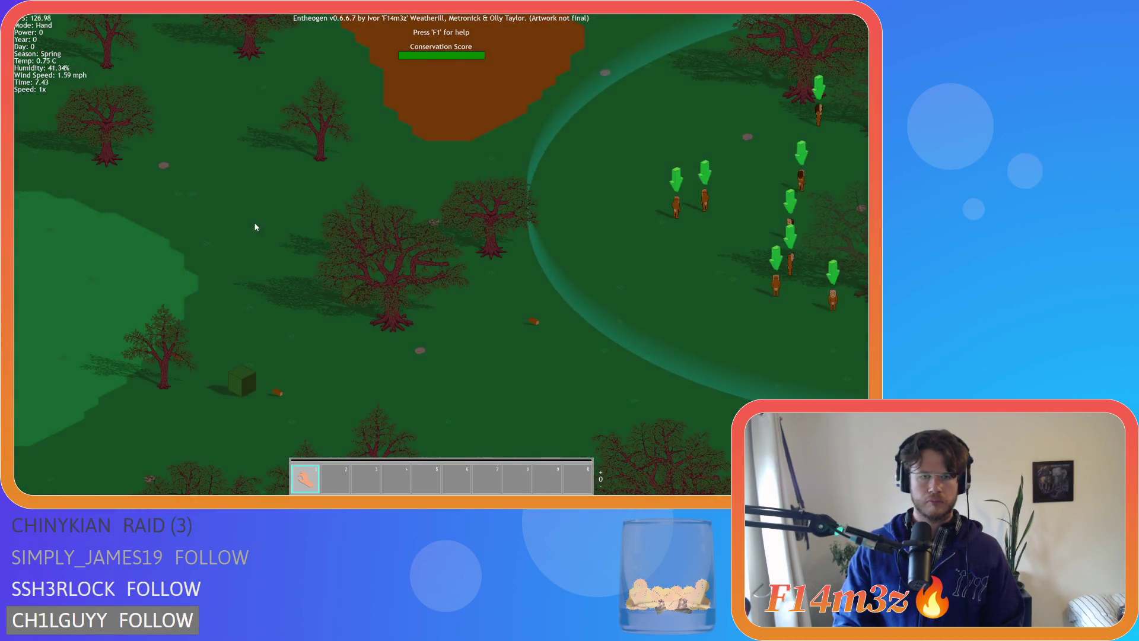
key("s")
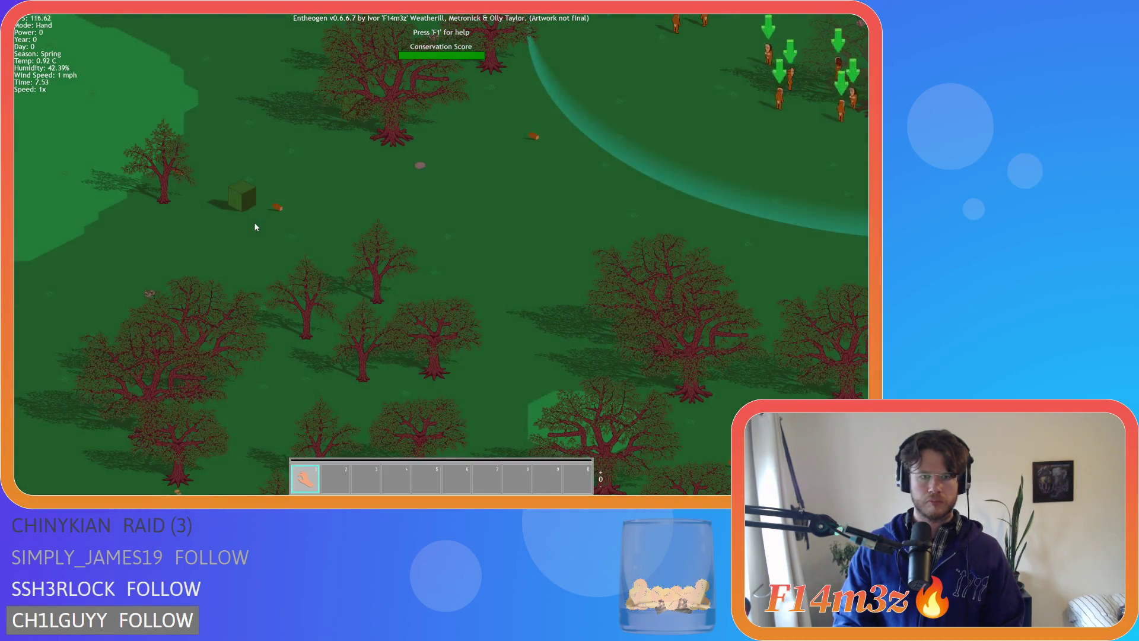
key("s")
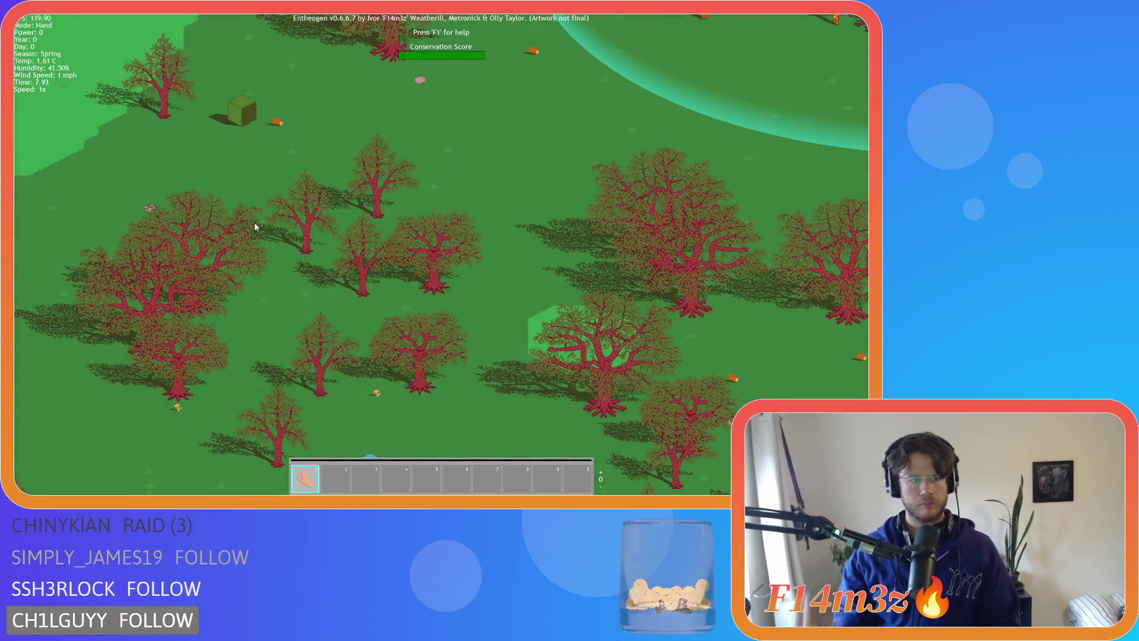
key("a")
key("s")
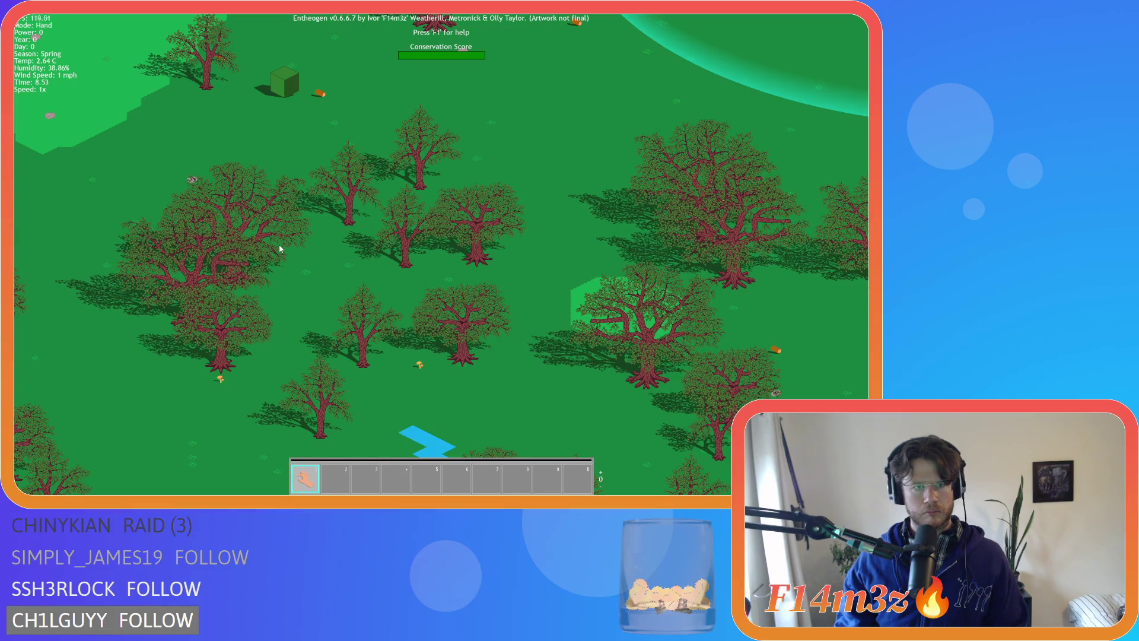
key("d")
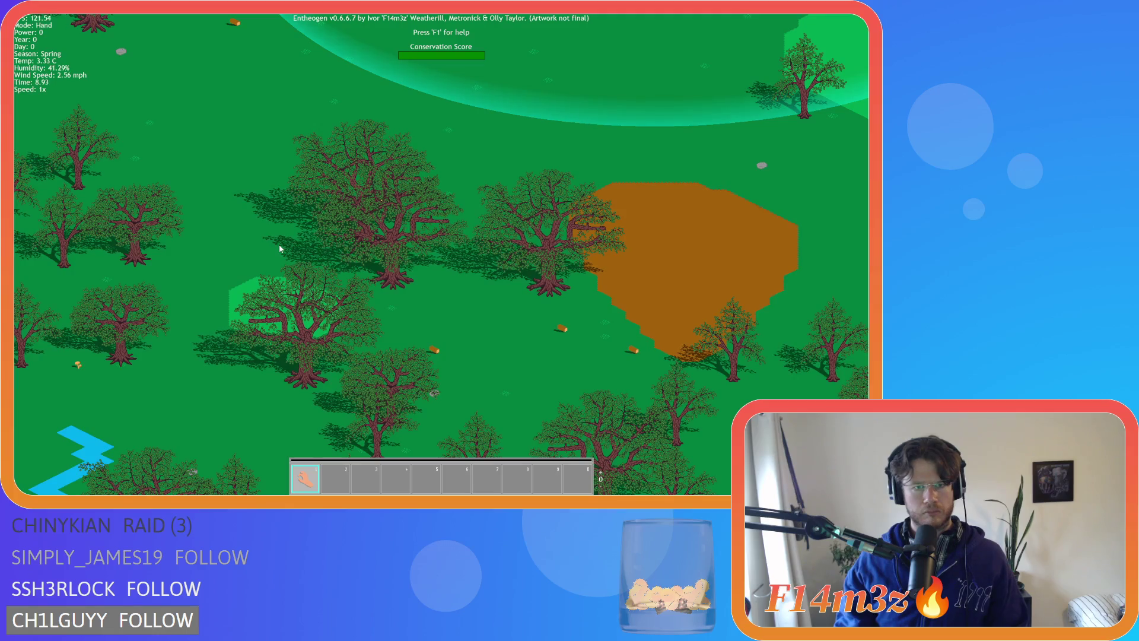
key("s")
key("d")
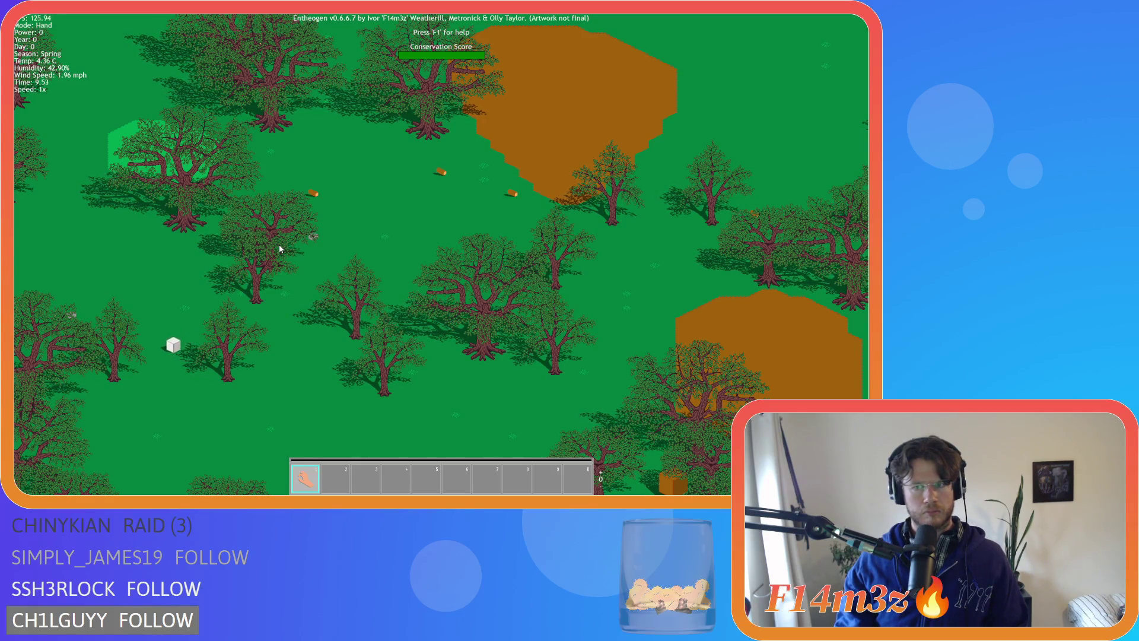
key("d")
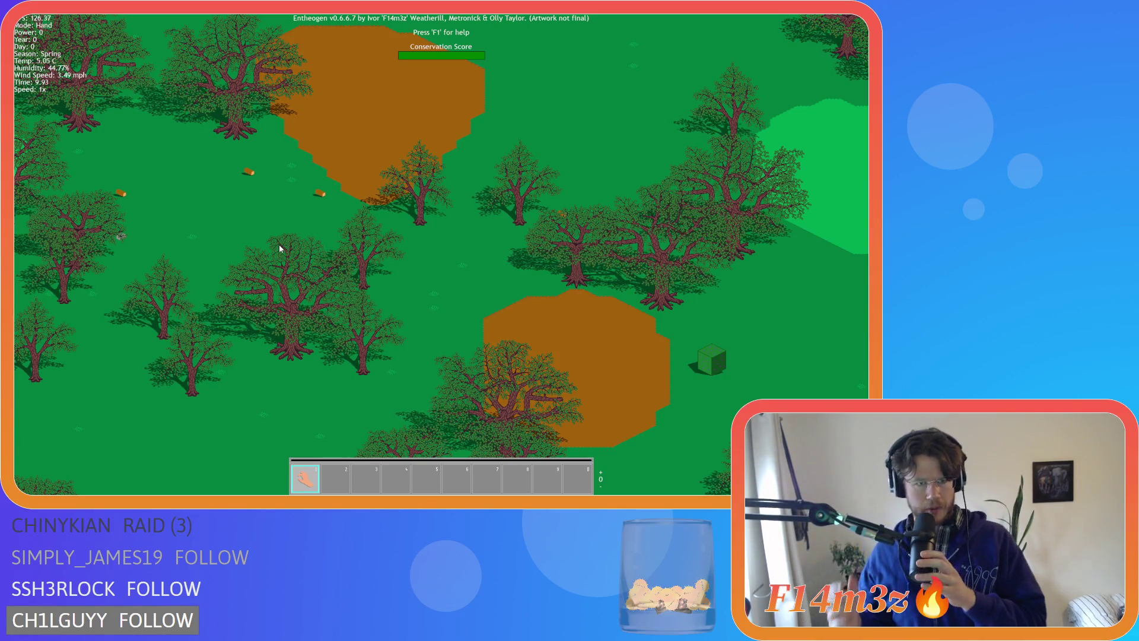
key("w")
key("a")
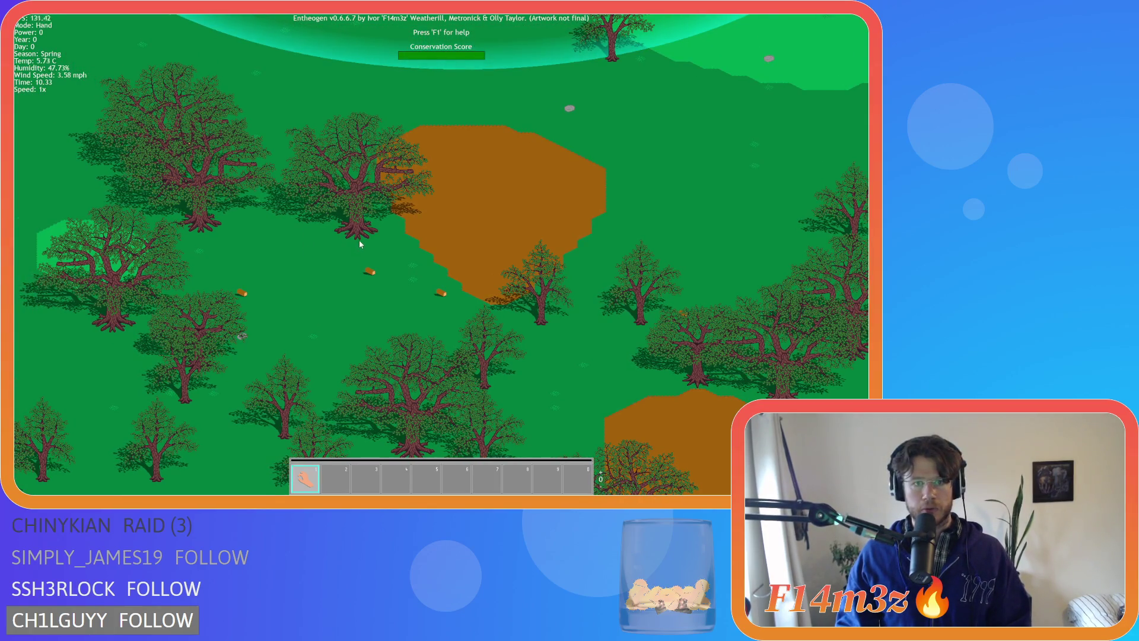
key("w")
key("a")
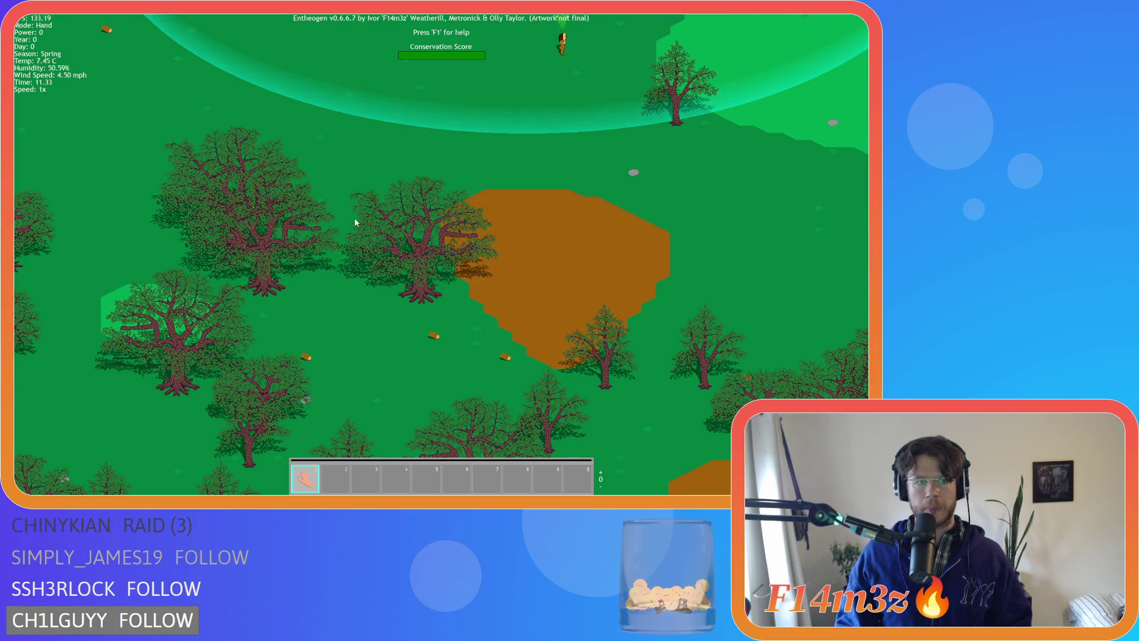
key("s")
key("s")
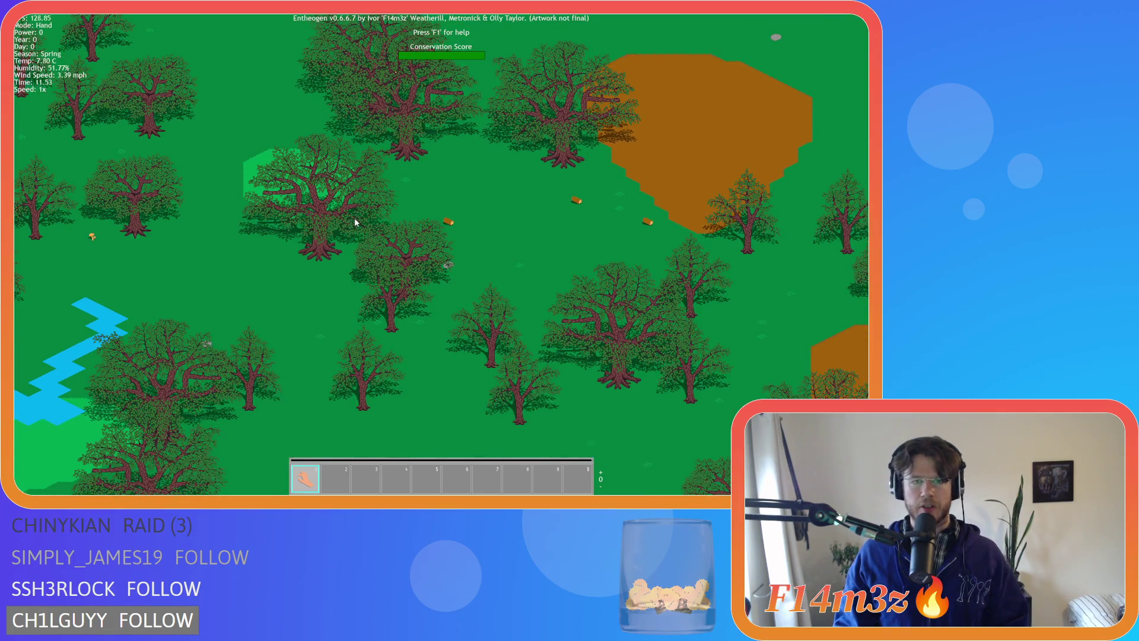